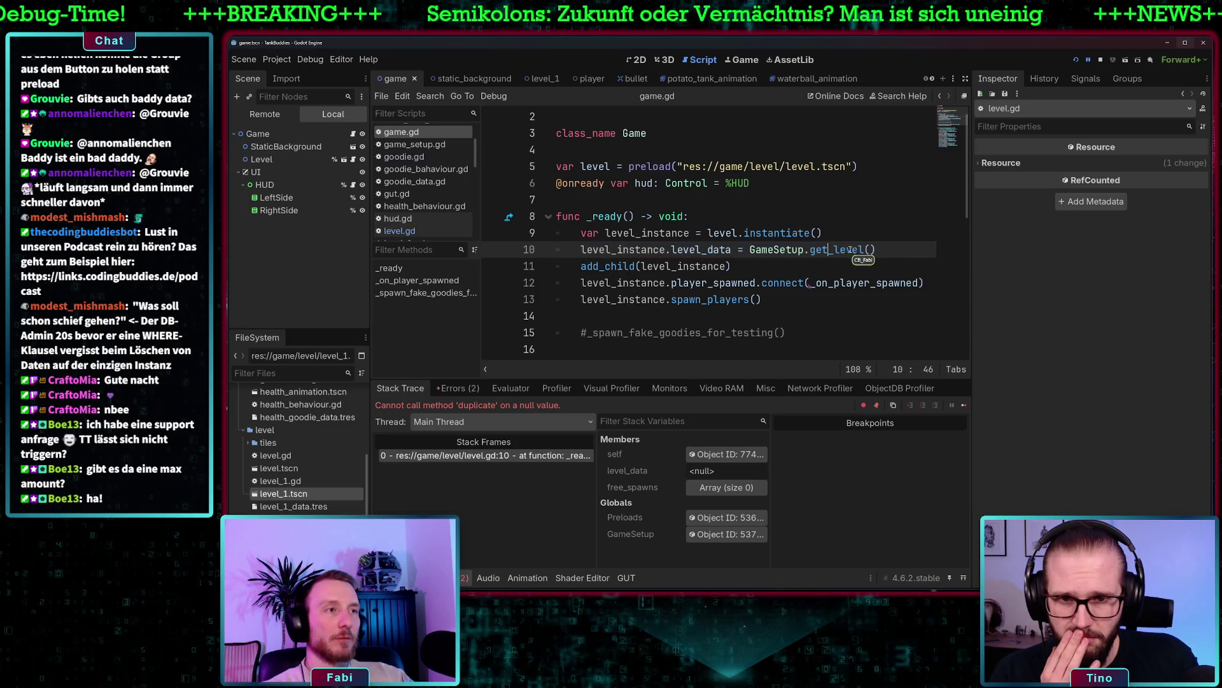
Jump from get_level in game.gd to its definition in game_setup.gd
{"action": "left_click", "coordinate": [833, 250], "text": "ctrl"}
{"action": "left_click", "coordinate": [678, 350]}
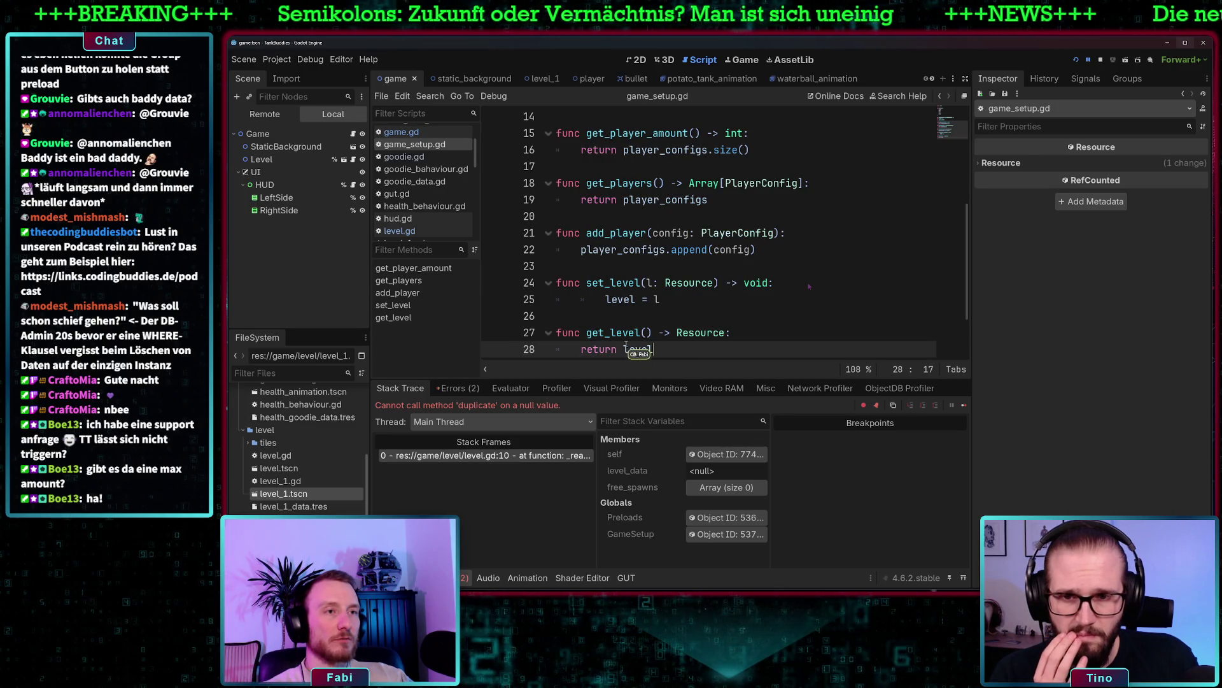
{"action": "left_click_drag", "start_coordinate": [677, 350], "coordinate": [581, 349]}
Insert print(level) above return level in get_level()
{"action": "left_click", "coordinate": [780, 331]}
{"action": "key", "text": "Down"}
{"action": "key", "text": "shift+Home"}
{"action": "type", "text": "return"}
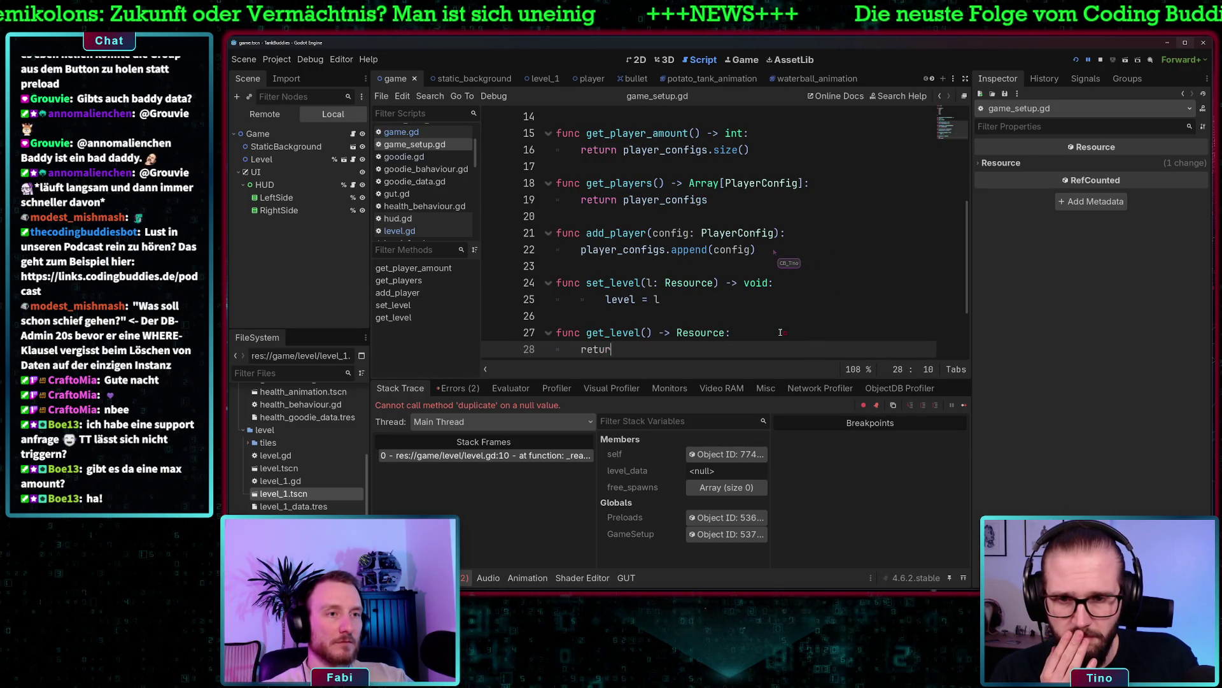
{"action": "key", "text": "BackSpace"}
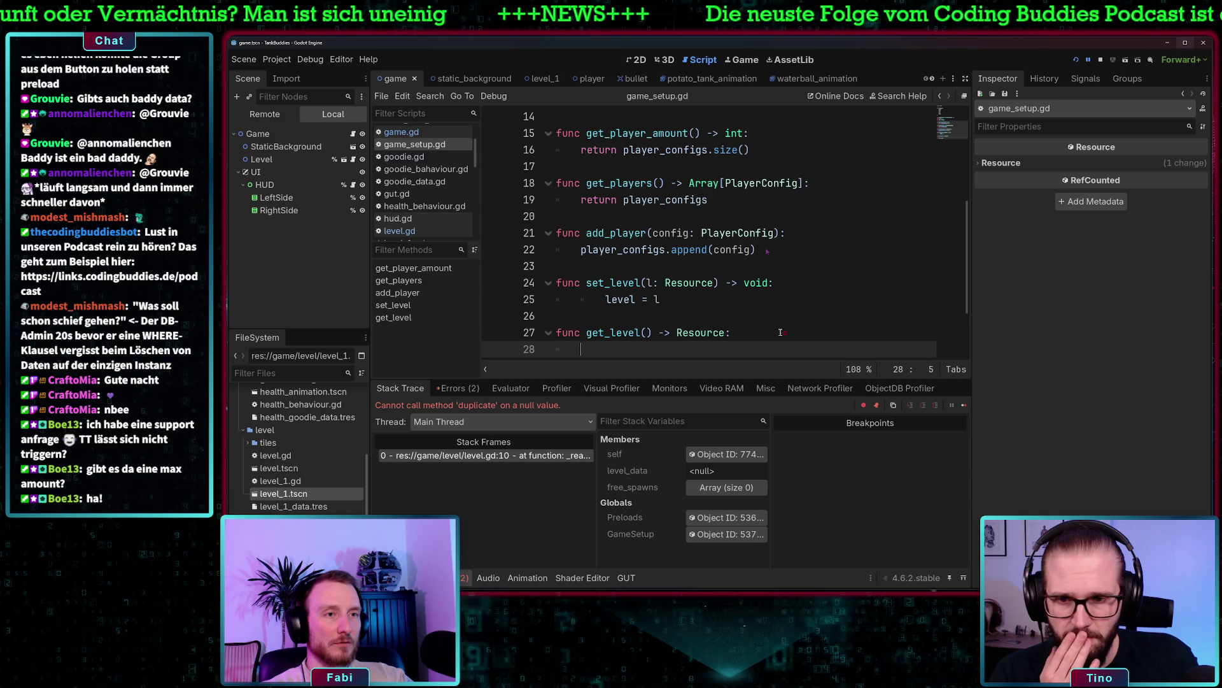
{"action": "type", "text": "pro"}
{"action": "key", "text": "BackSpace"}
{"action": "type", "text": "int(le"}
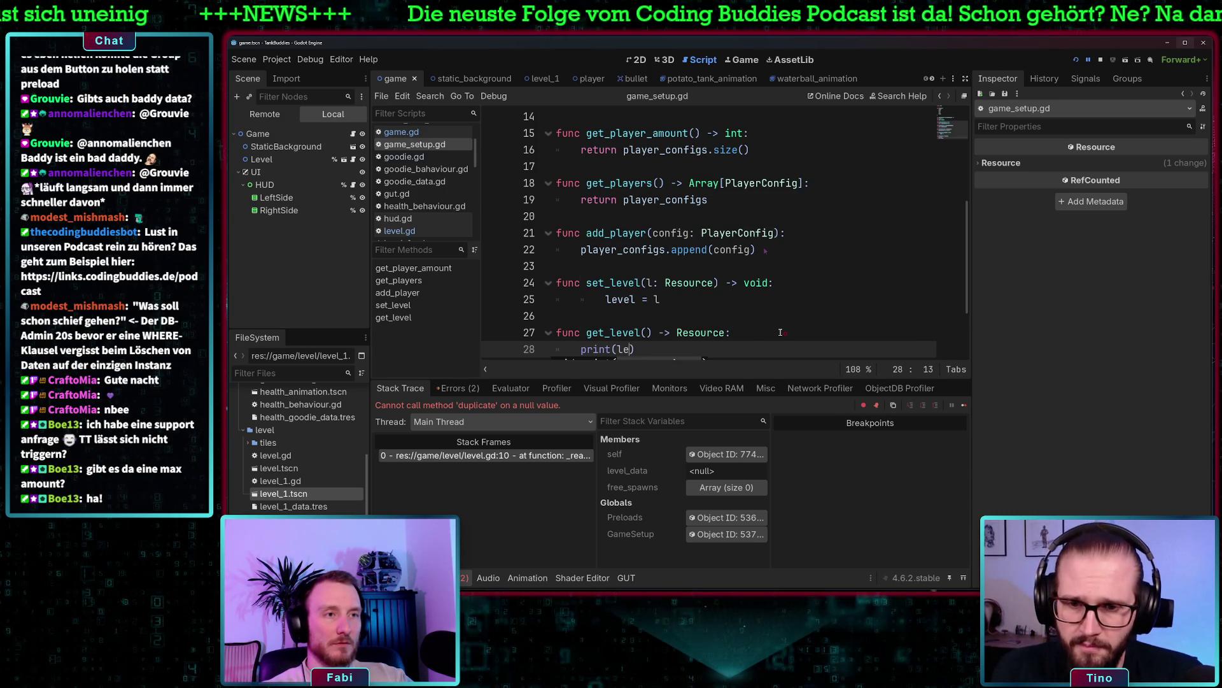
{"action": "type", "text": "vel"}
Review set_level and the edited get_level, then switch to the start_menu scene
{"action": "left_click", "coordinate": [585, 298]}
{"action": "scroll", "coordinate": [645, 242], "scroll_direction": "down", "scroll_amount": 2}
{"action": "scroll", "coordinate": [704, 250], "scroll_direction": "up", "scroll_amount": 2}
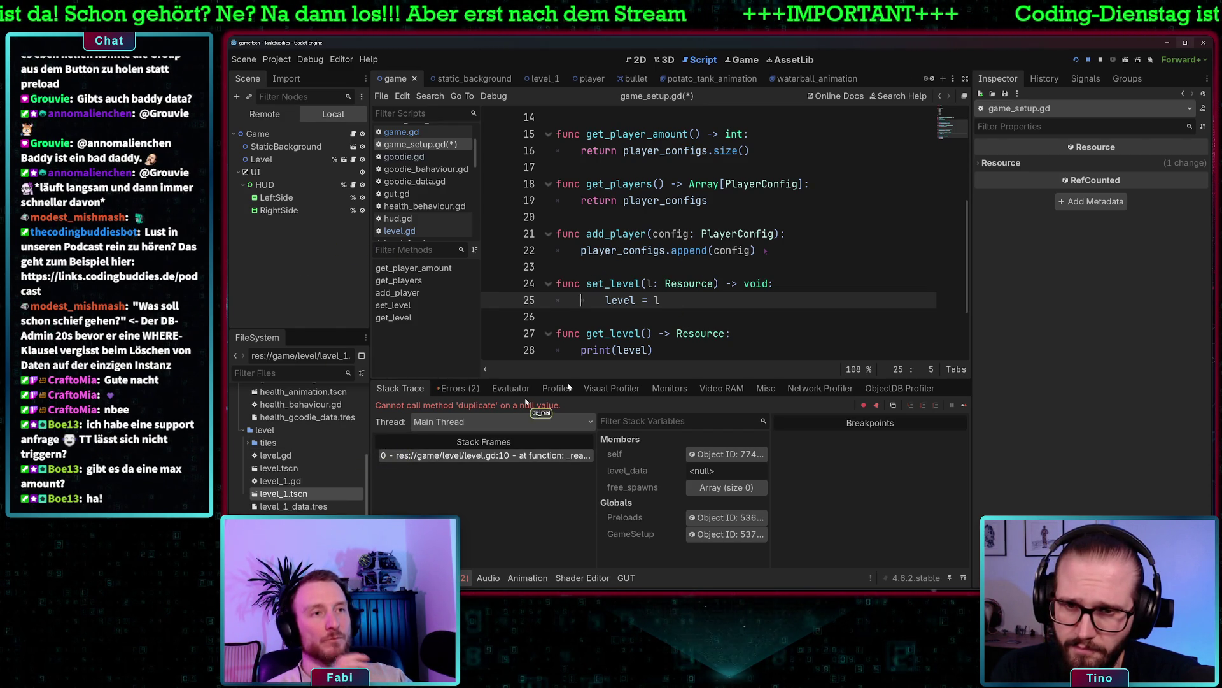
{"action": "scroll", "coordinate": [624, 200], "scroll_direction": "up", "scroll_amount": 2}
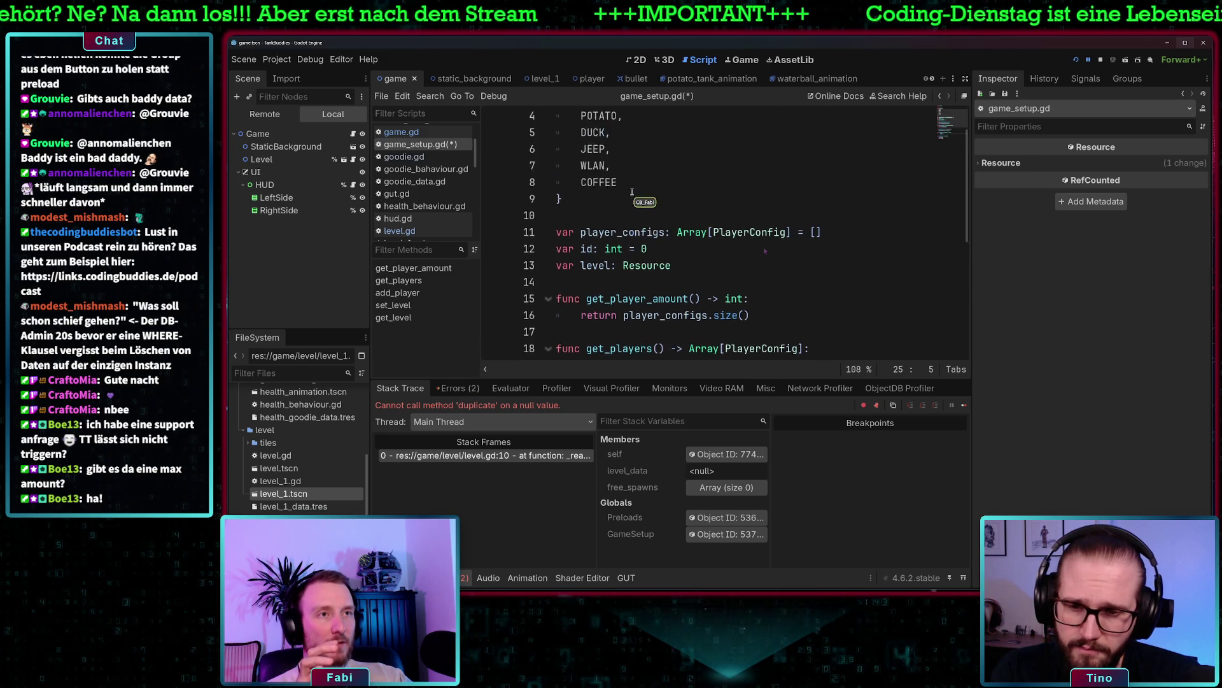
{"action": "scroll", "coordinate": [685, 266], "scroll_direction": "down", "scroll_amount": 4}
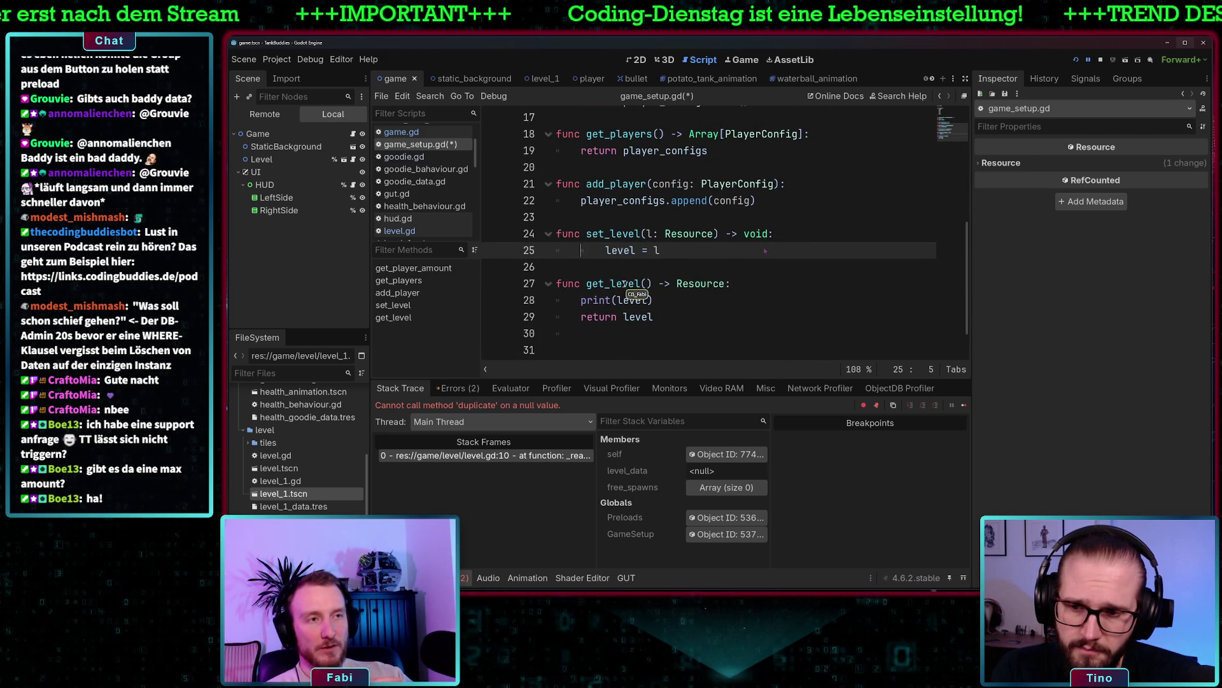
{"action": "left_click", "coordinate": [655, 301]}
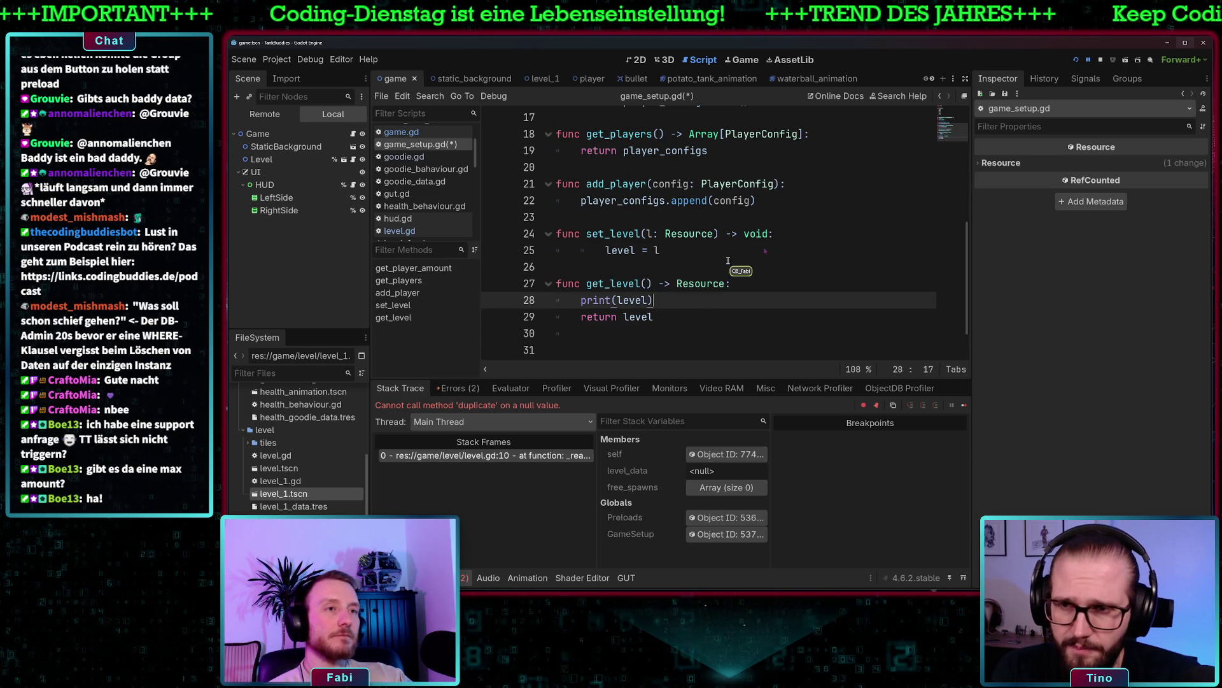
{"action": "scroll", "coordinate": [302, 446], "scroll_direction": "down", "scroll_amount": 4}
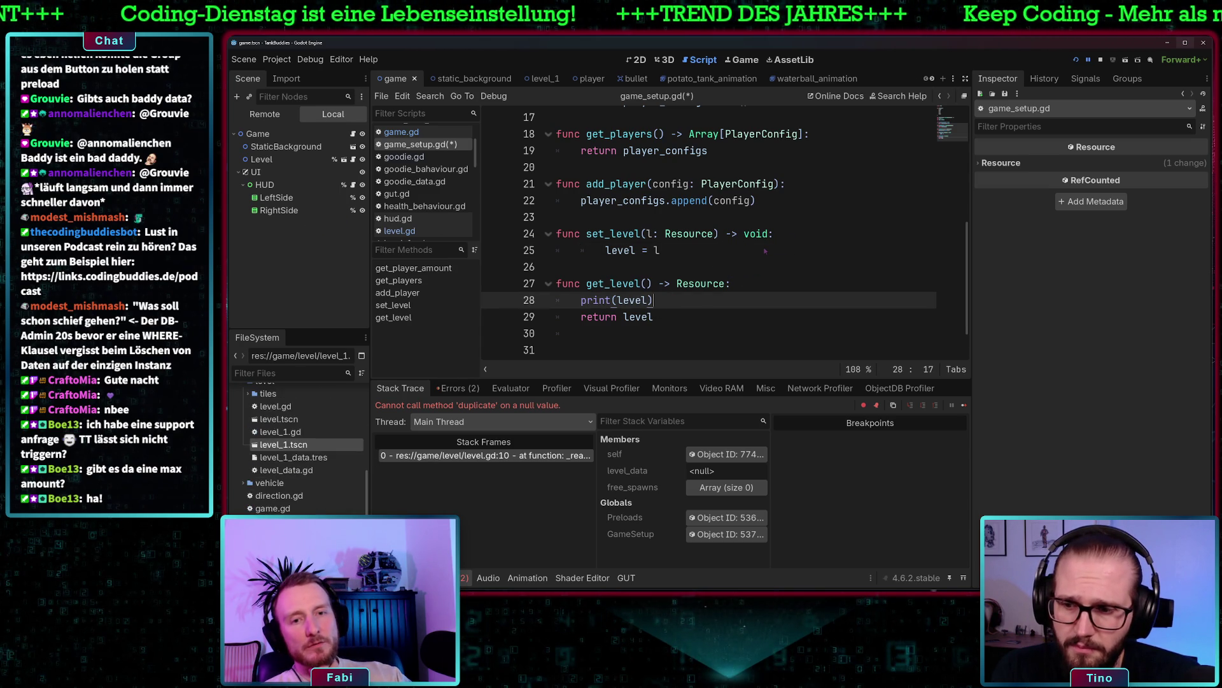
{"action": "scroll", "coordinate": [295, 484], "scroll_direction": "down", "scroll_amount": 1}
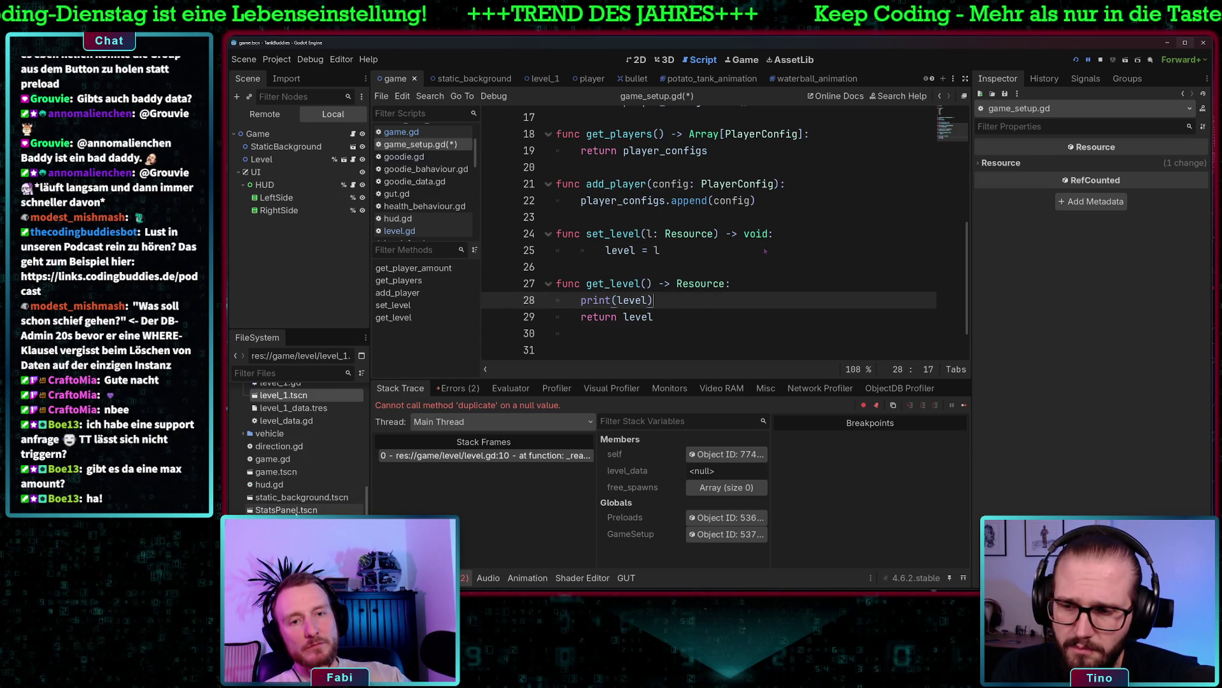
{"action": "scroll", "coordinate": [295, 484], "scroll_direction": "down", "scroll_amount": 5}
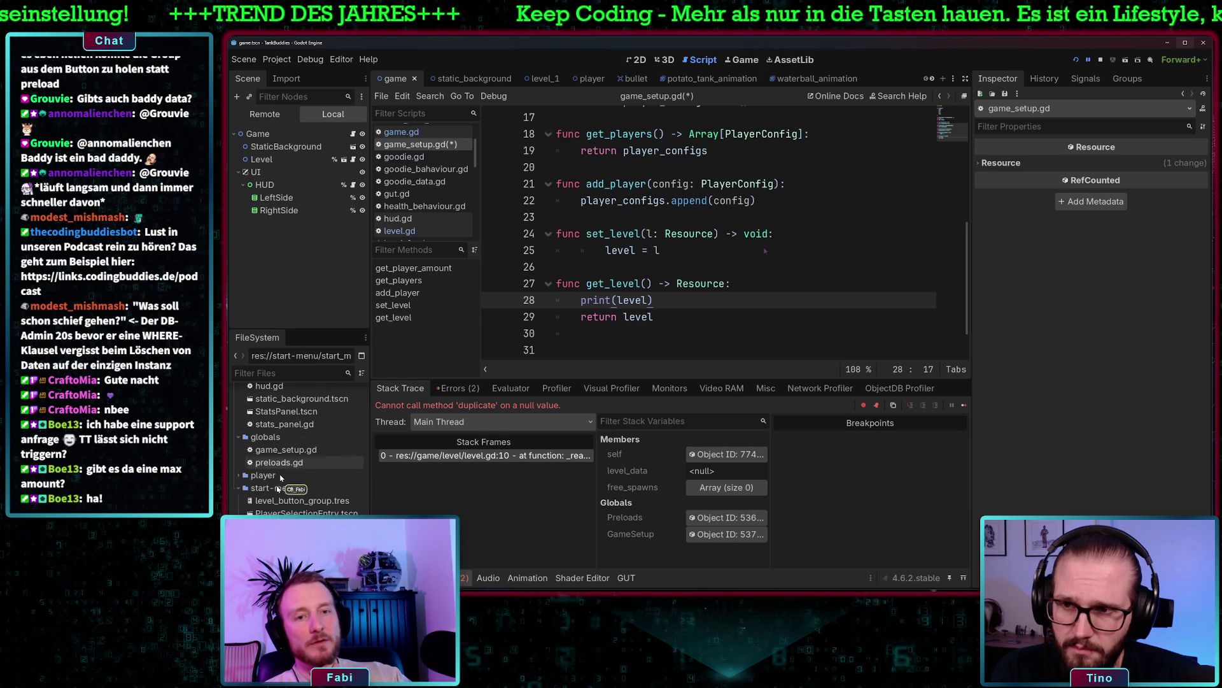
{"action": "key", "text": "ctrl+shift+Tab"}
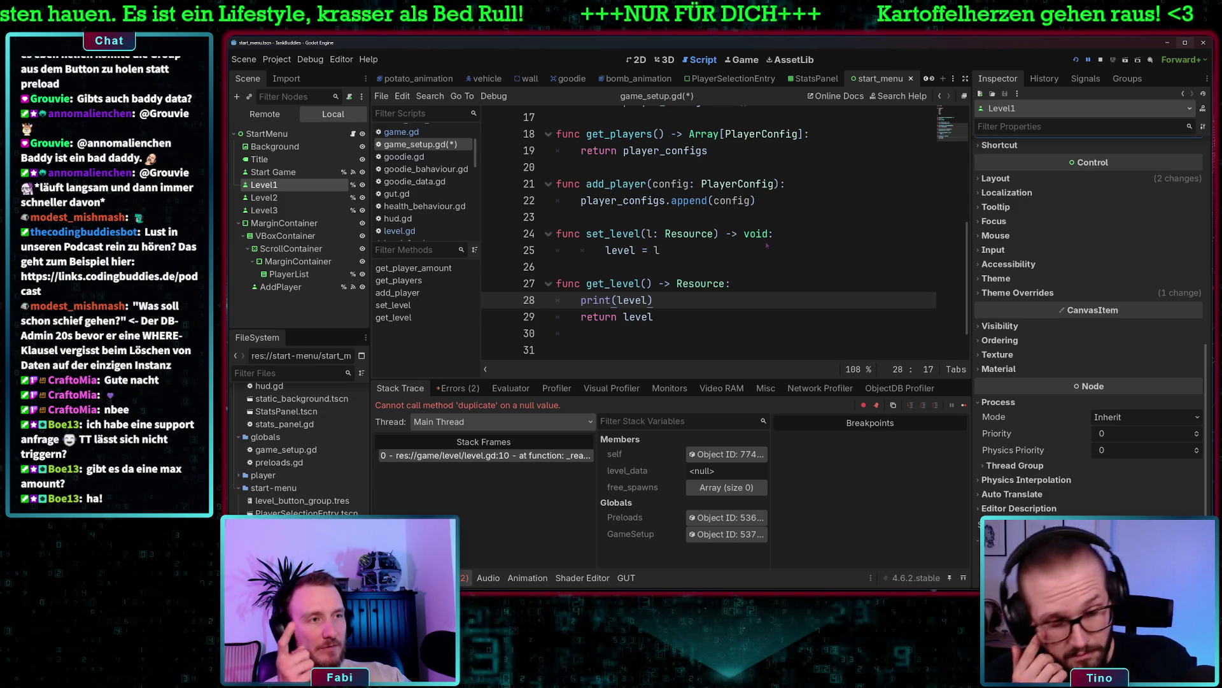
Open start_menu.gd from the StartMenu node and select the GameSetup.set_level line 18
{"action": "scroll", "coordinate": [707, 241], "scroll_direction": "up", "scroll_amount": 1}
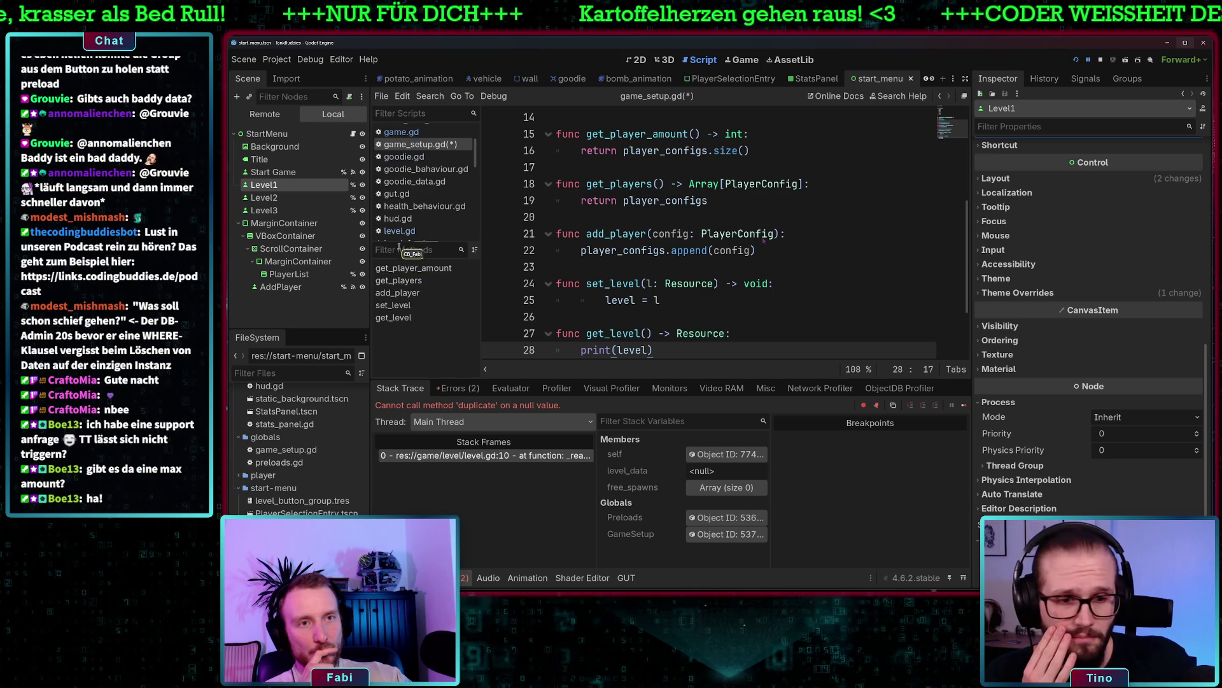
{"action": "scroll", "coordinate": [390, 192], "scroll_direction": "up", "scroll_amount": 1}
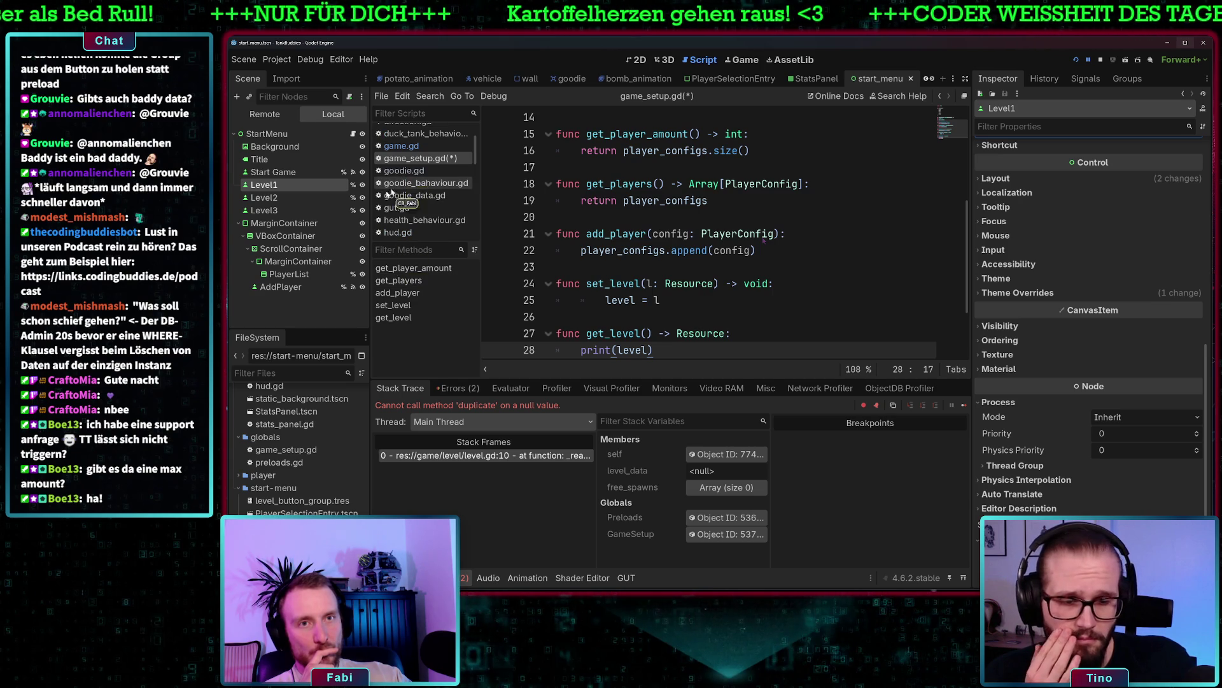
{"action": "left_click", "coordinate": [352, 134]}
{"action": "scroll", "coordinate": [841, 267], "scroll_direction": "right", "scroll_amount": 5}
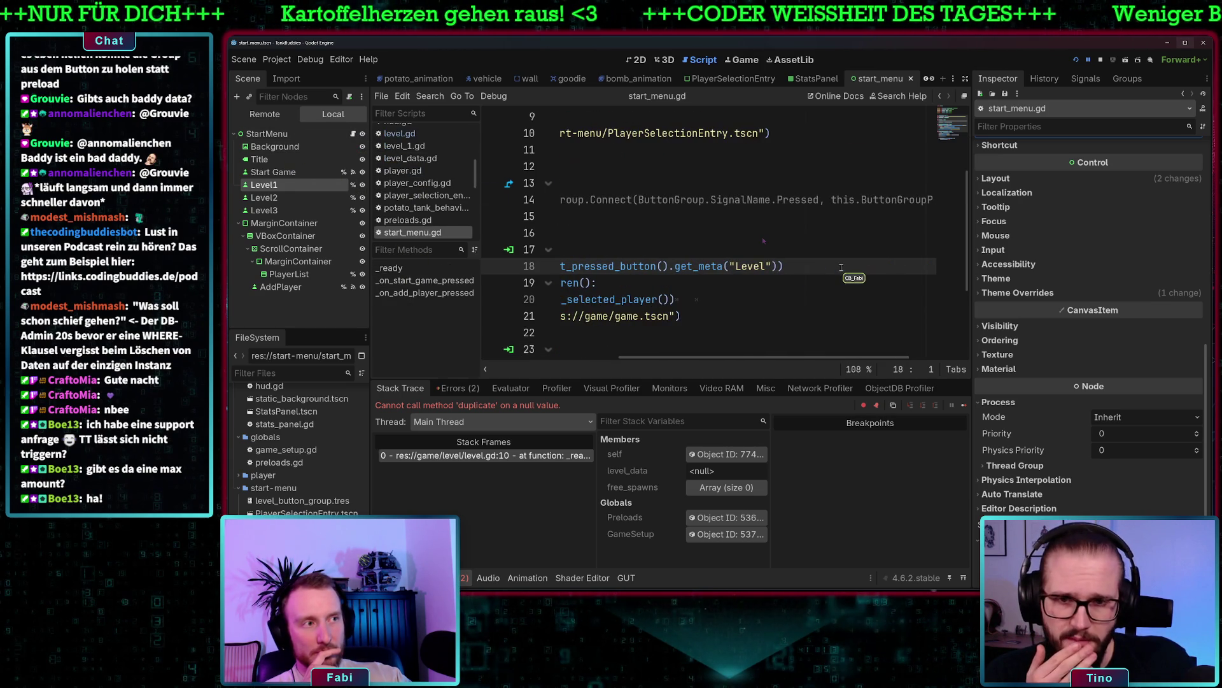
{"action": "scroll", "coordinate": [796, 267], "scroll_direction": "left", "scroll_amount": 5}
{"action": "mouse_move", "coordinate": [583, 266]}
{"action": "left_mouse_down"}
{"action": "mouse_move", "coordinate": [955, 268]}
{"action": "mouse_move", "coordinate": [908, 268]}
{"action": "left_mouse_up"}
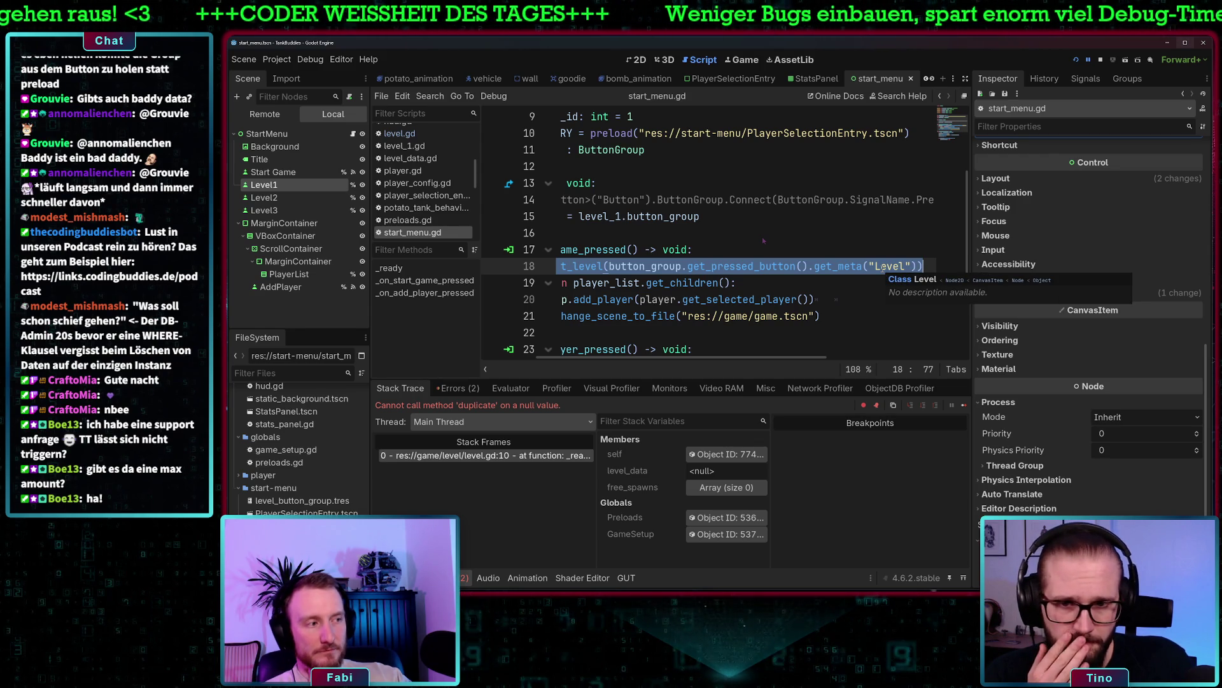
{"action": "scroll", "coordinate": [837, 271], "scroll_direction": "left", "scroll_amount": 5}
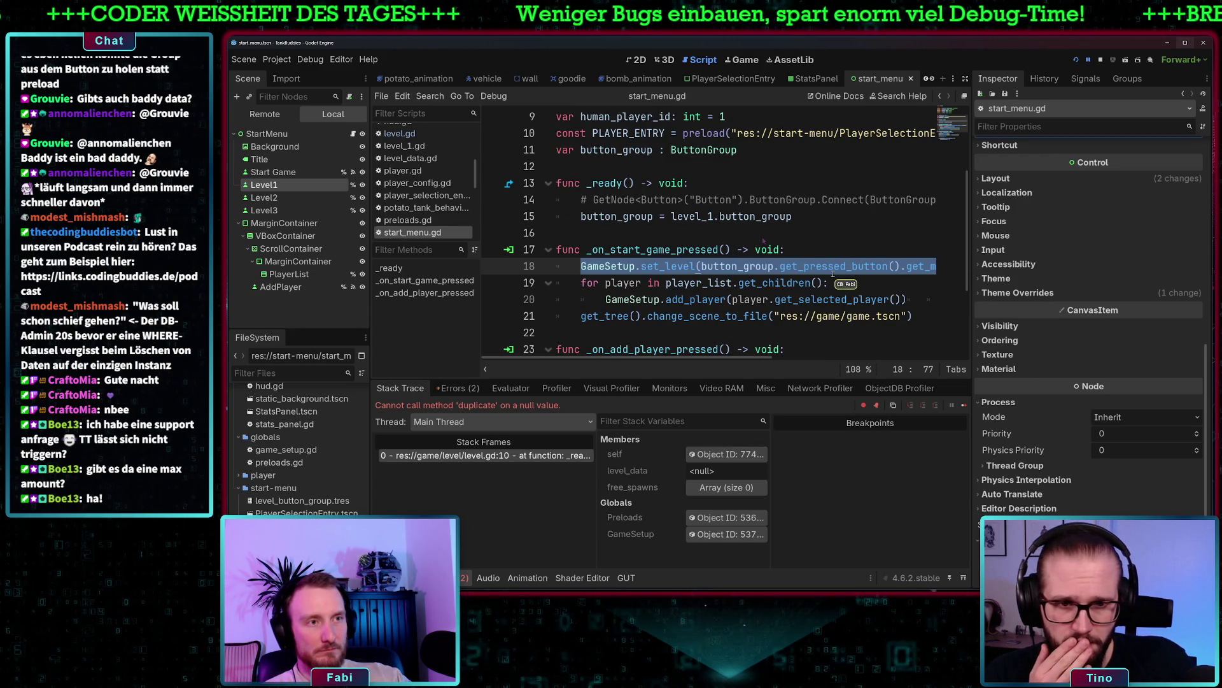
{"action": "scroll", "coordinate": [834, 274], "scroll_direction": "right", "scroll_amount": 6}
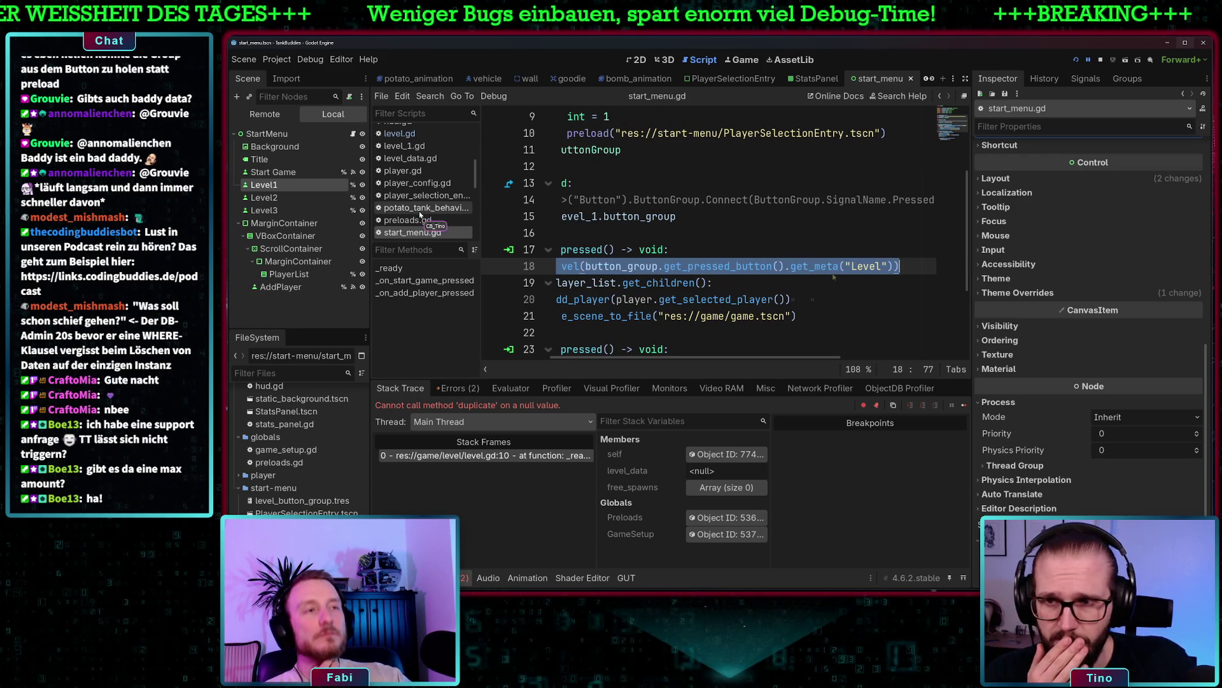
{"action": "scroll", "coordinate": [830, 279], "scroll_direction": "left", "scroll_amount": 3}
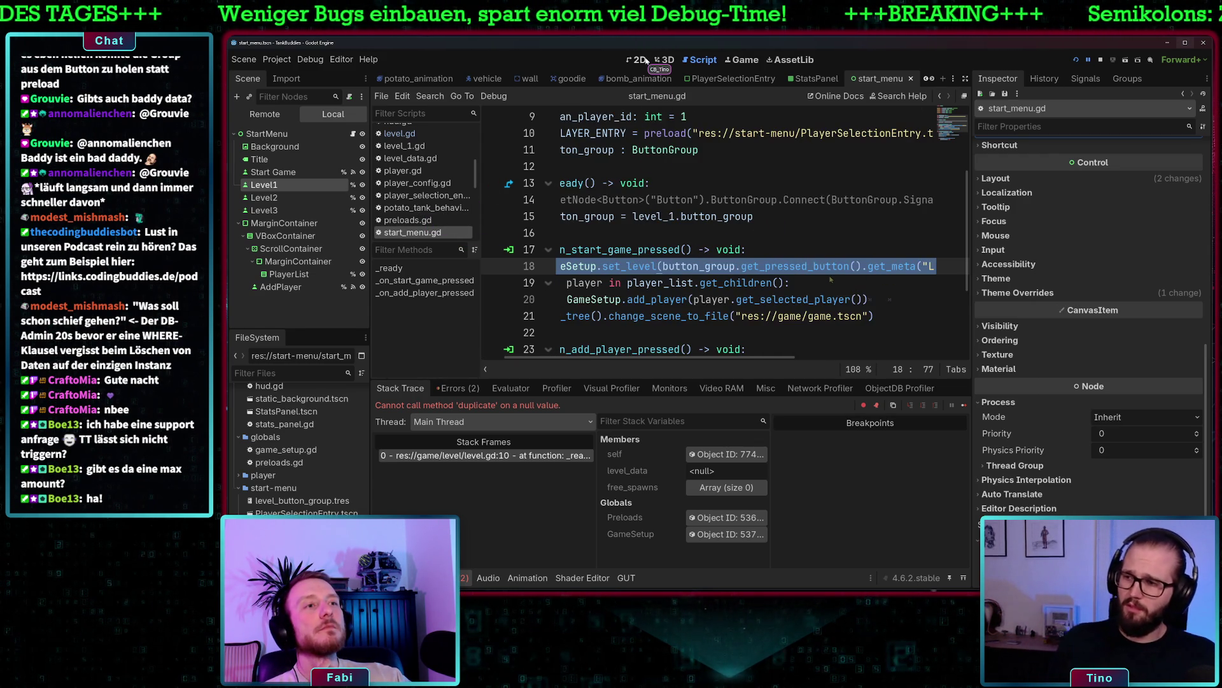
Run the game, add players, reposition its window, start a match, and show the output log
{"action": "left_click", "coordinate": [1077, 61]}
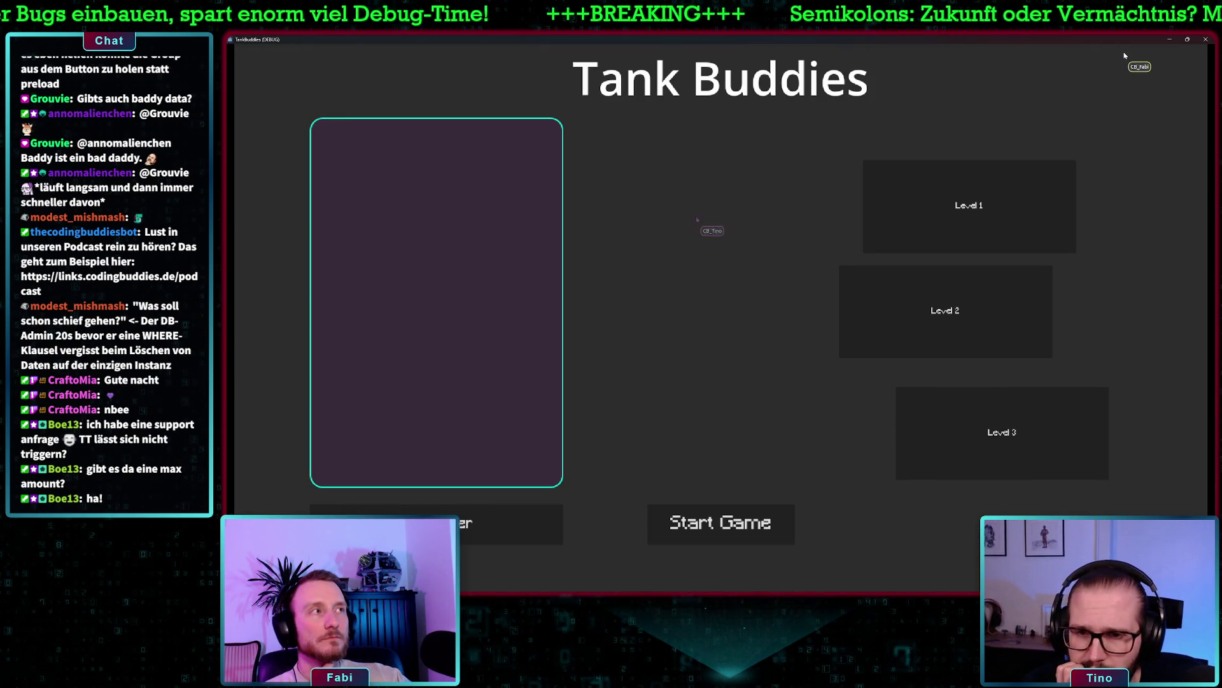
{"action": "left_click", "coordinate": [527, 517]}
{"action": "left_click", "coordinate": [527, 517]}
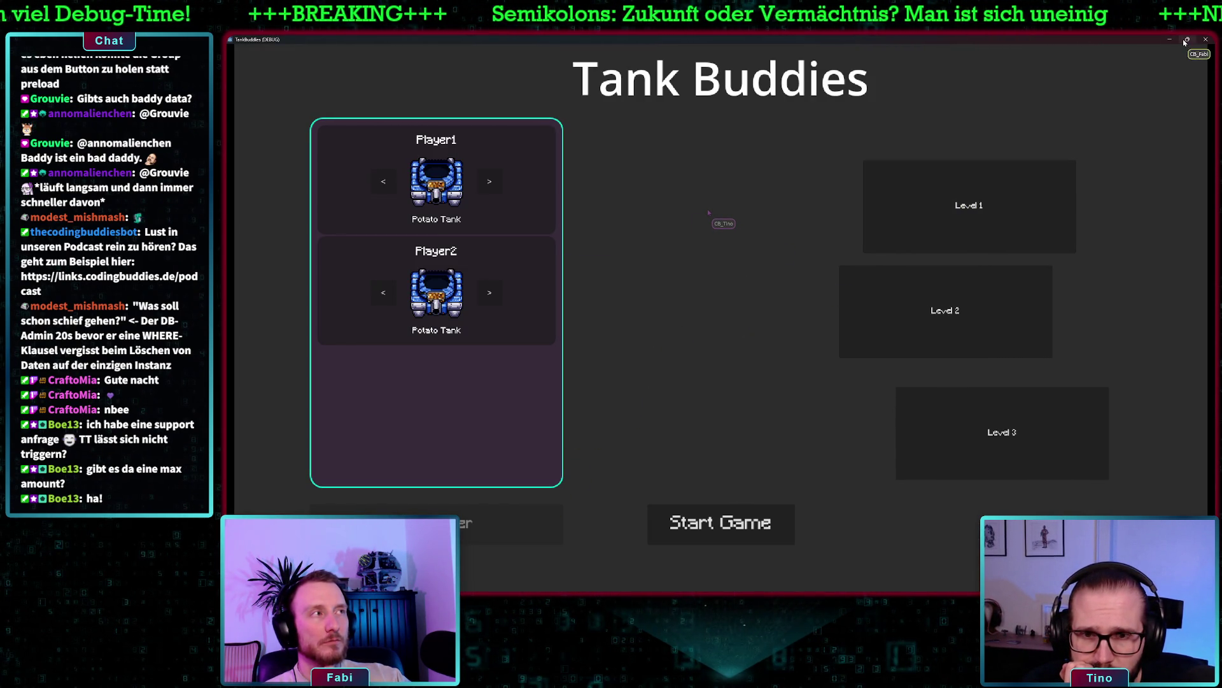
{"action": "double_click", "coordinate": [725, 40]}
{"action": "left_click_drag", "start_coordinate": [724, 100], "coordinate": [825, 69]}
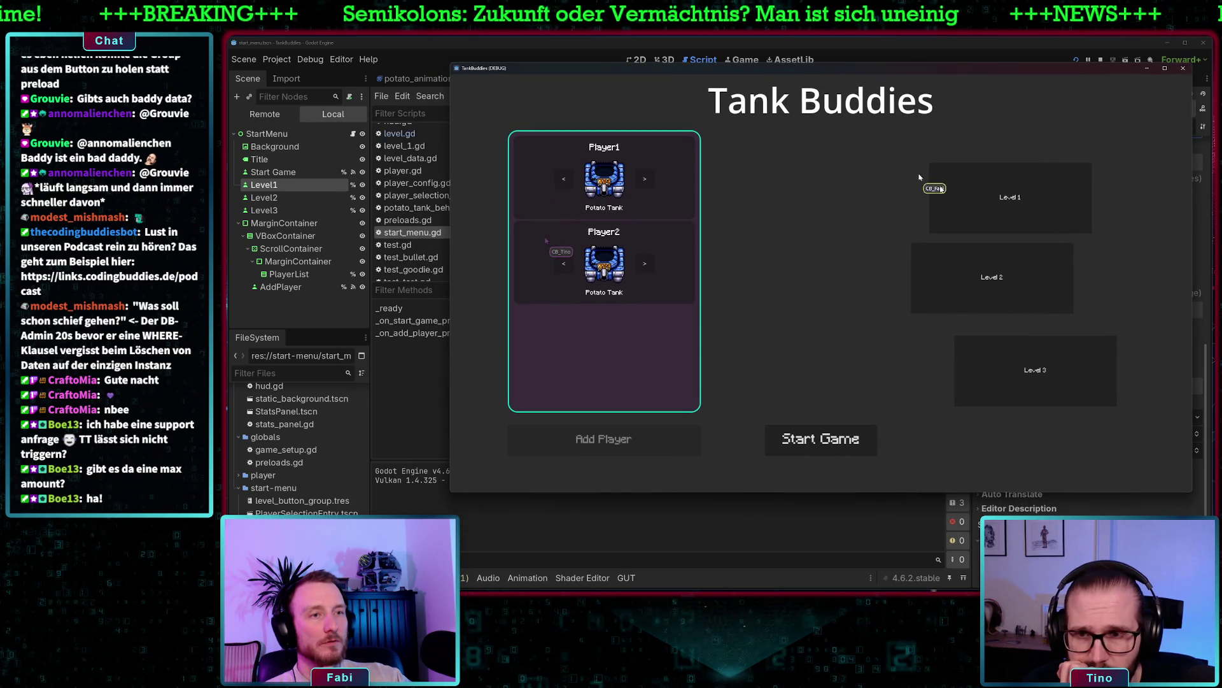
{"action": "left_click", "coordinate": [790, 444]}
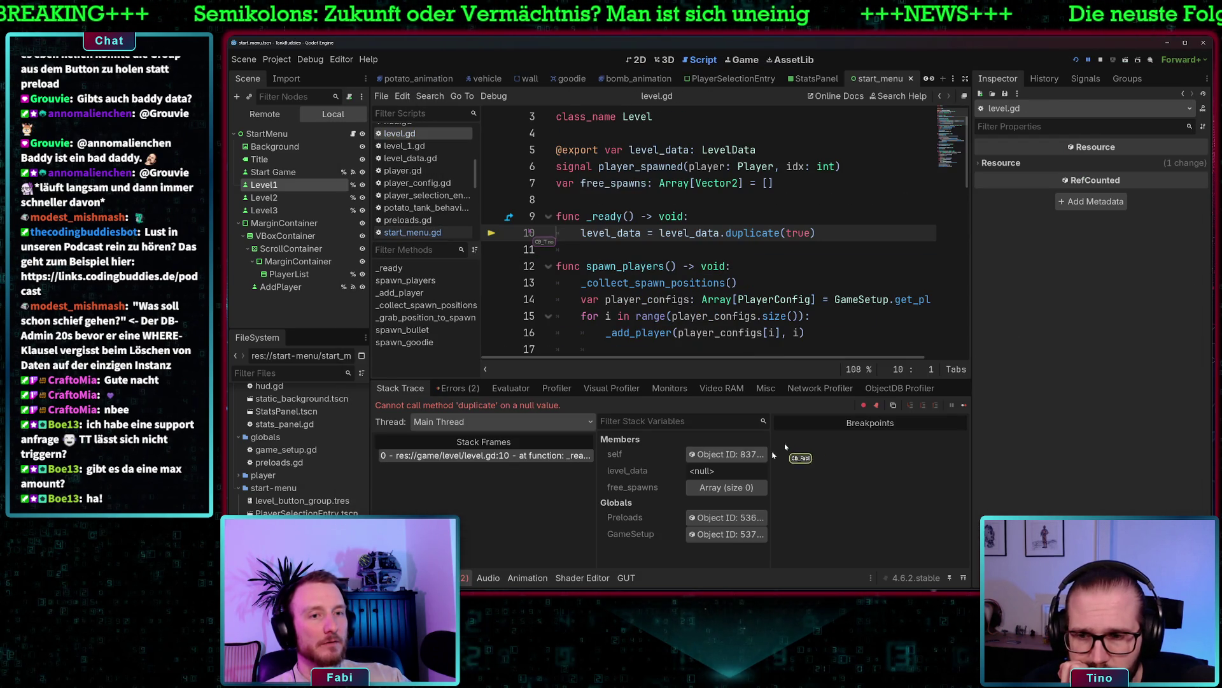
{"action": "key", "text": "alt+o"}
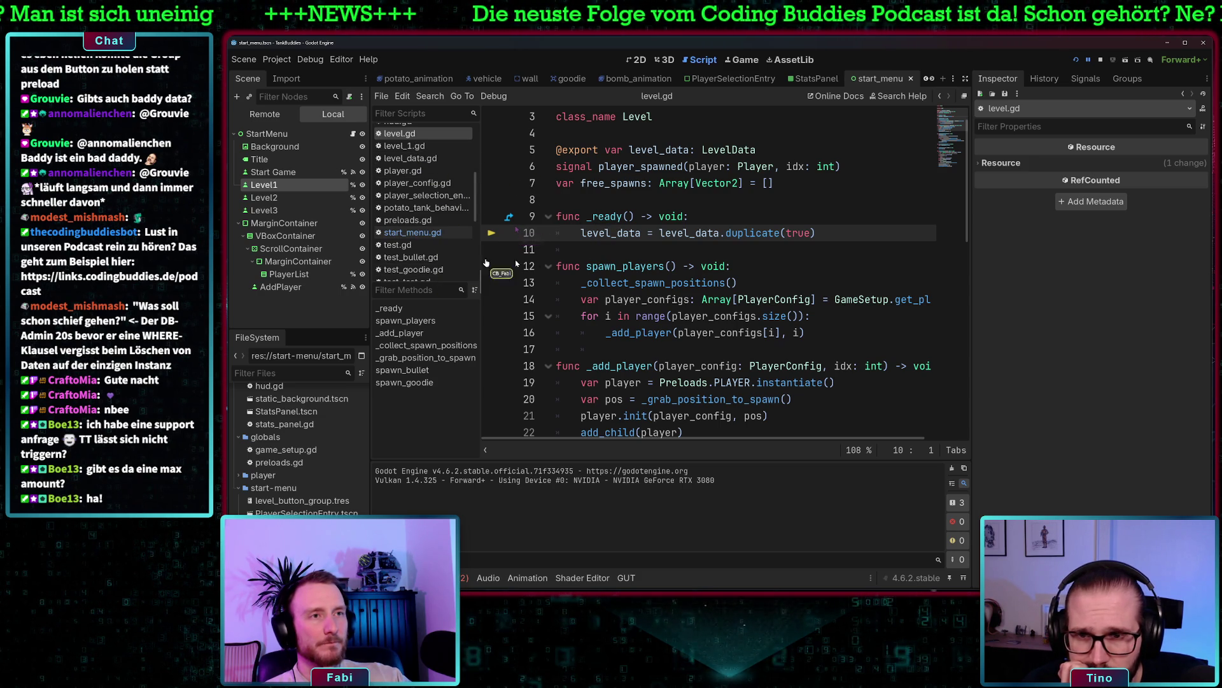
Scroll the Scripts list and open game_setup.gd
{"action": "scroll", "coordinate": [444, 239], "scroll_direction": "down", "scroll_amount": 3}
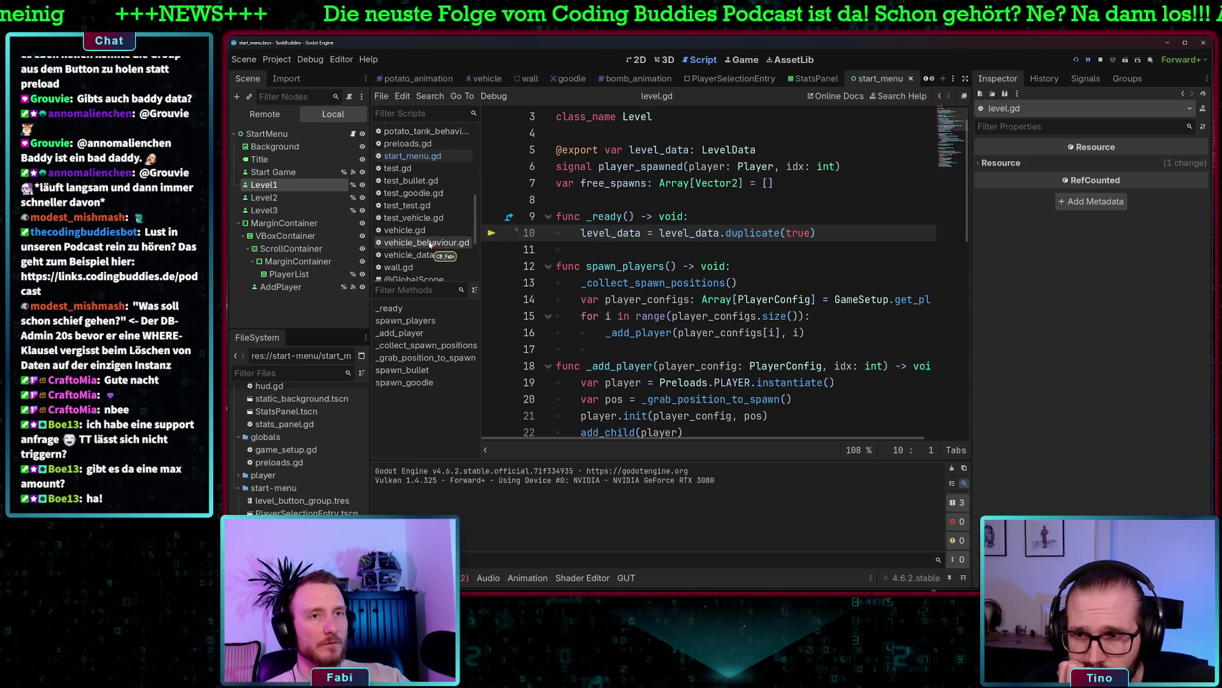
{"action": "scroll", "coordinate": [414, 147], "scroll_direction": "up", "scroll_amount": 10}
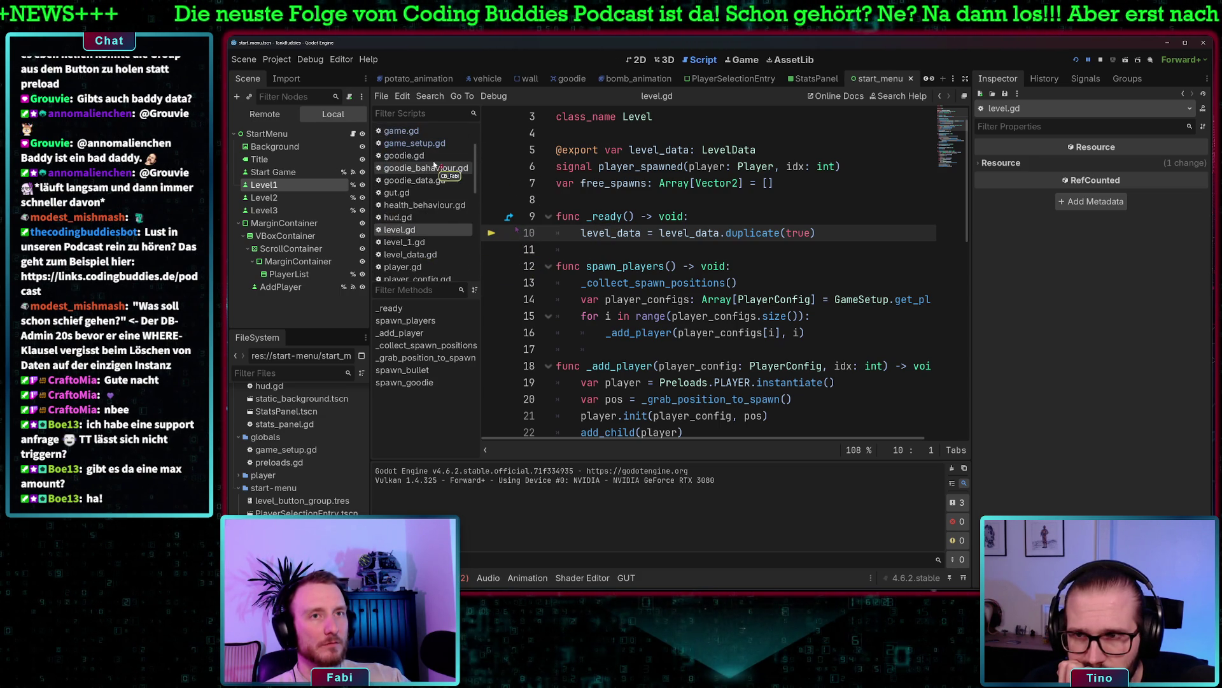
{"action": "scroll", "coordinate": [414, 145], "scroll_direction": "up", "scroll_amount": 2}
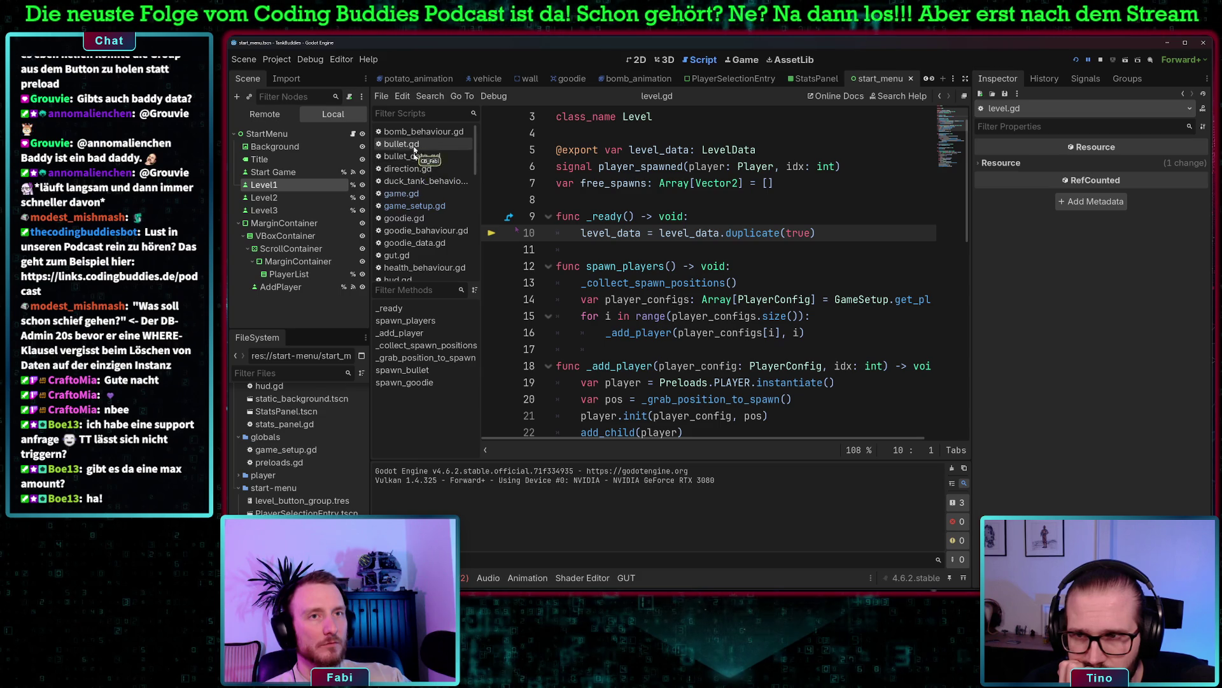
{"action": "scroll", "coordinate": [408, 251], "scroll_direction": "down", "scroll_amount": 3}
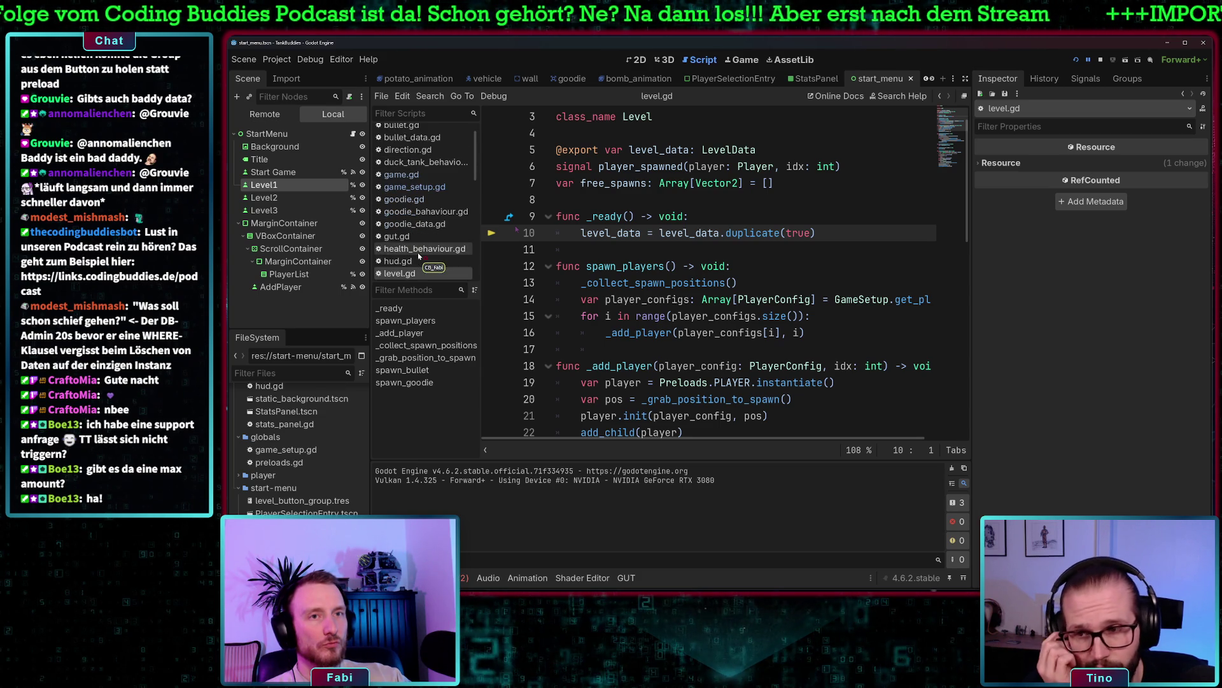
{"action": "scroll", "coordinate": [421, 245], "scroll_direction": "down", "scroll_amount": 8}
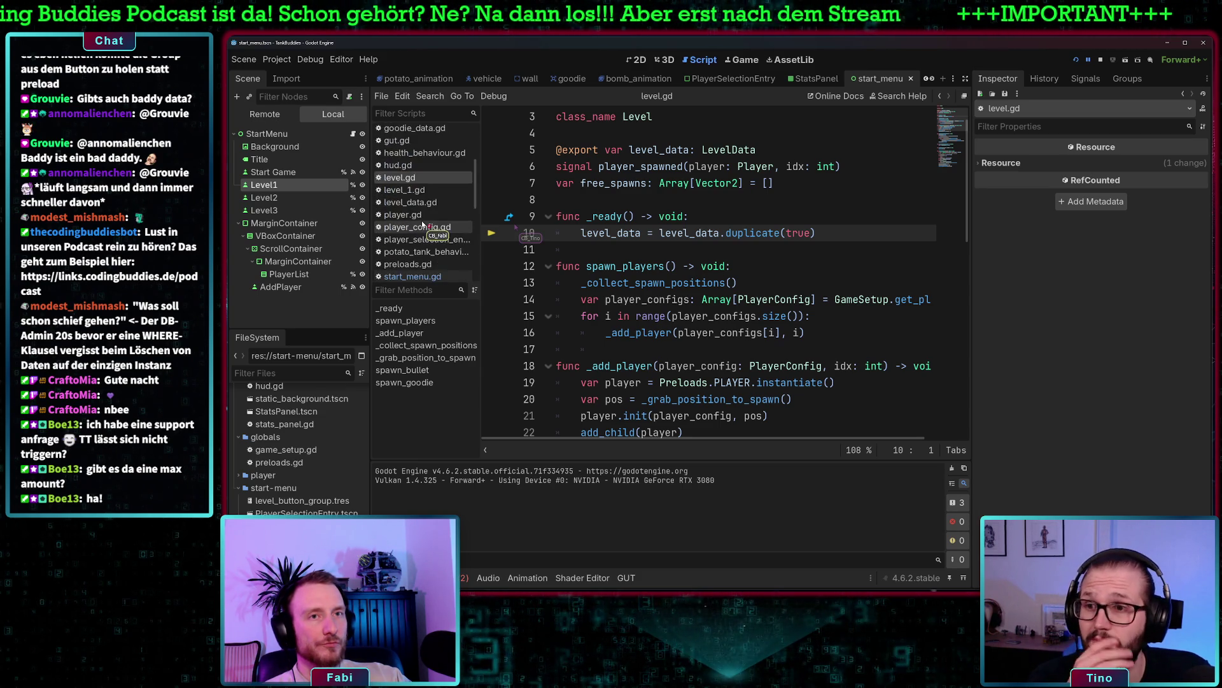
{"action": "scroll", "coordinate": [421, 226], "scroll_direction": "up", "scroll_amount": 10}
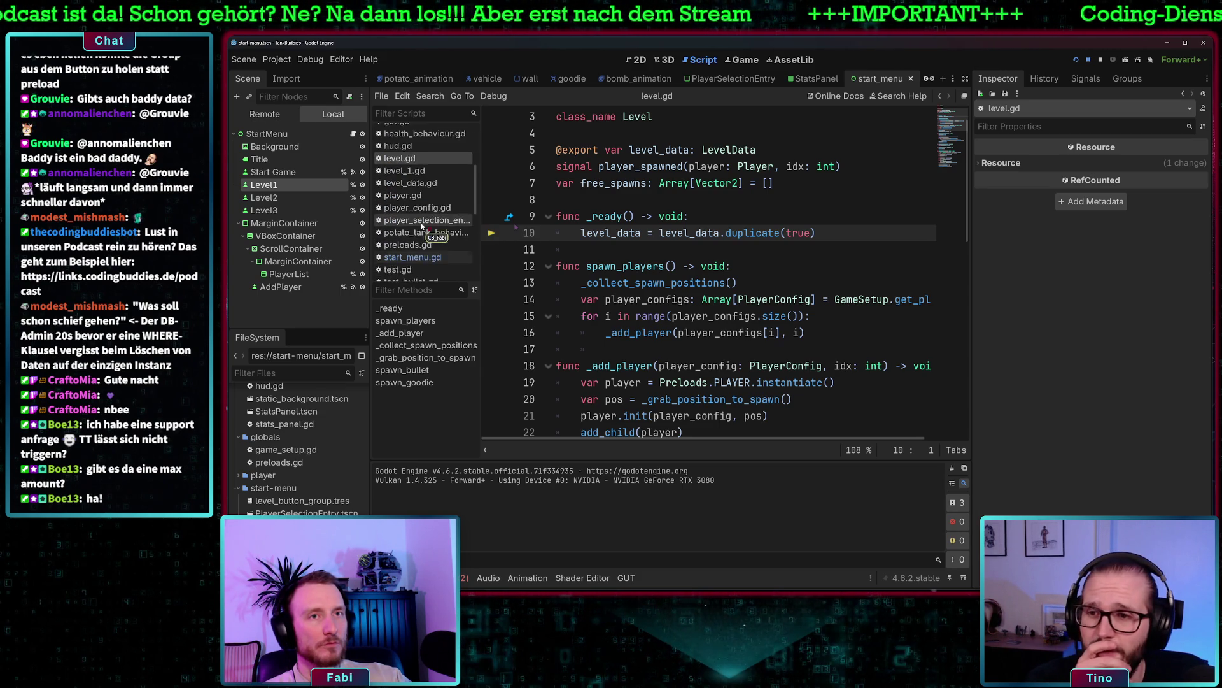
{"action": "scroll", "coordinate": [421, 226], "scroll_direction": "up", "scroll_amount": 5}
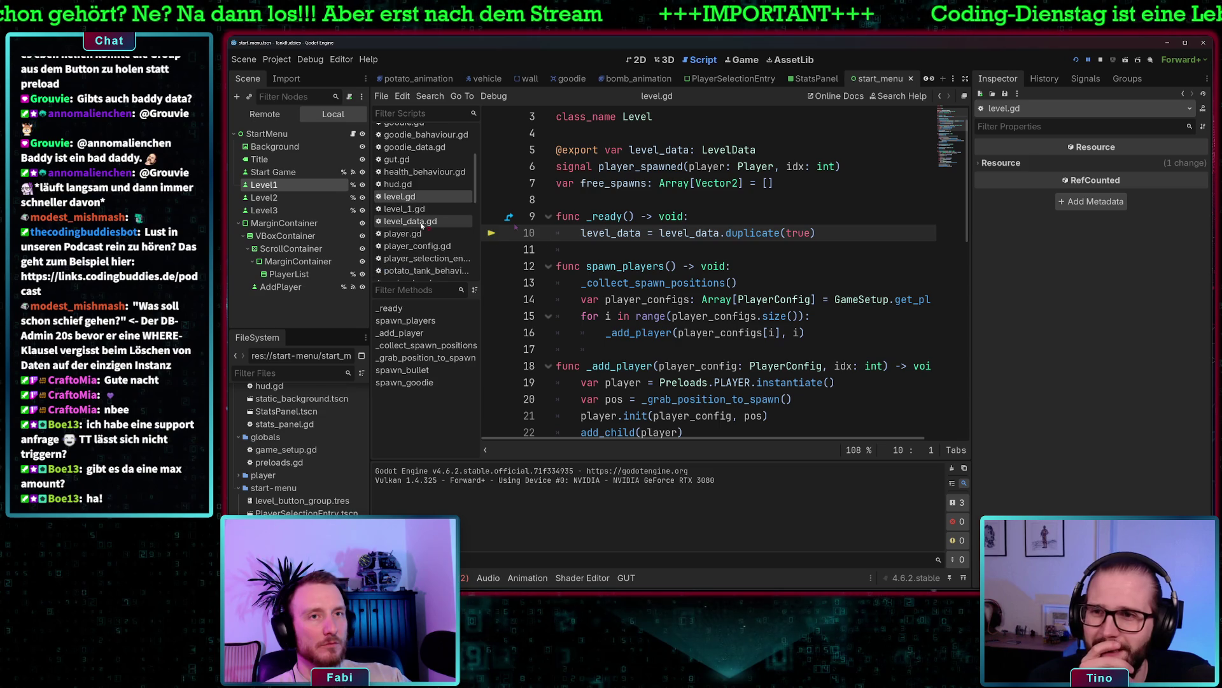
{"action": "left_click", "coordinate": [414, 148]}
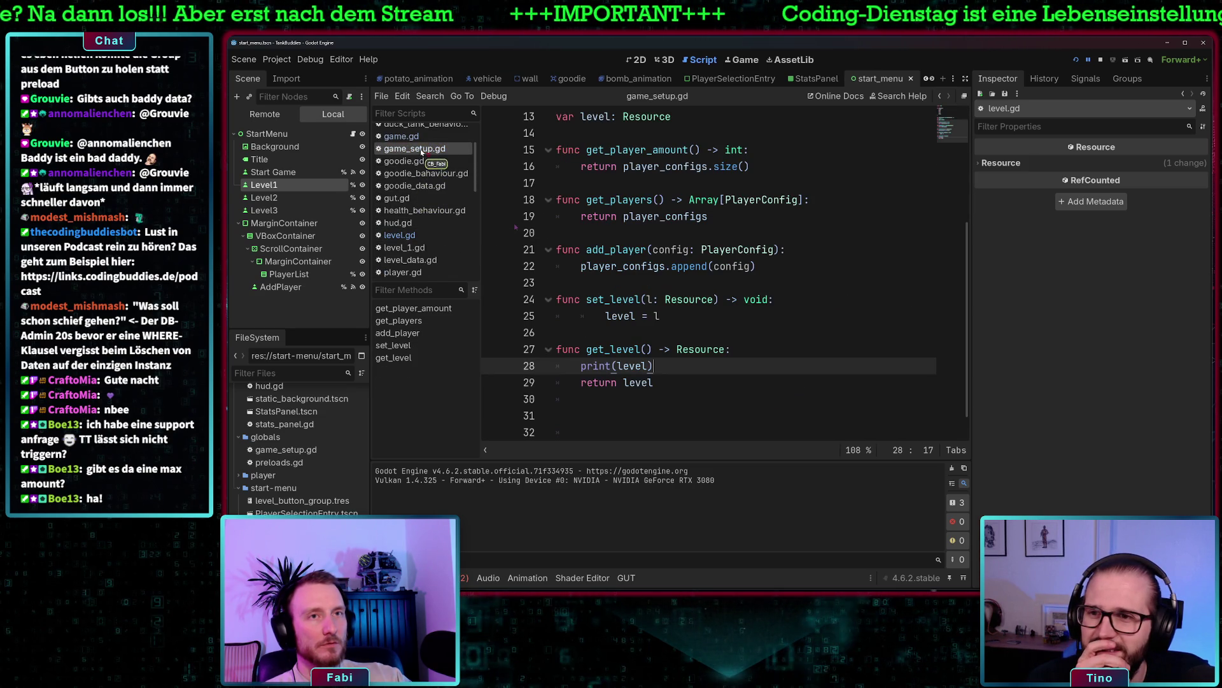
Fix the indent before level = l and change get_level's print to print("get level: ", level)
{"action": "left_click_drag", "start_coordinate": [595, 365], "coordinate": [683, 366]}
{"action": "left_click", "coordinate": [618, 302]}
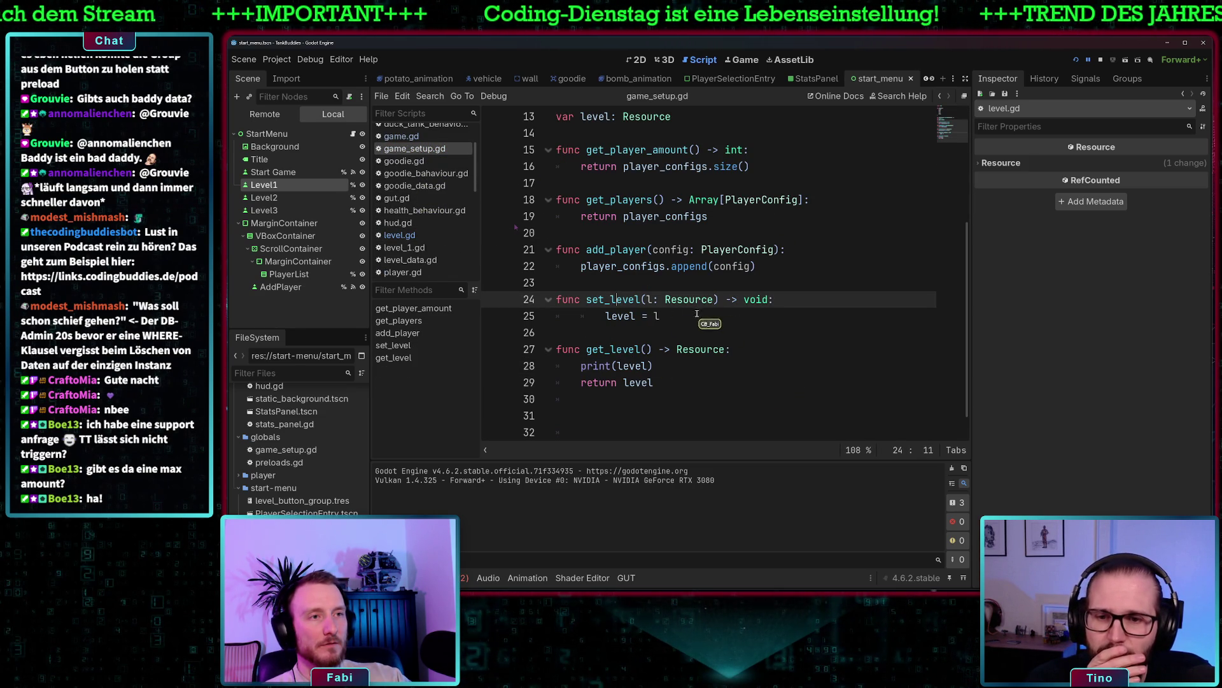
{"action": "left_click", "coordinate": [606, 316]}
{"action": "key", "text": "BackSpace"}
{"action": "left_click", "coordinate": [808, 299]}
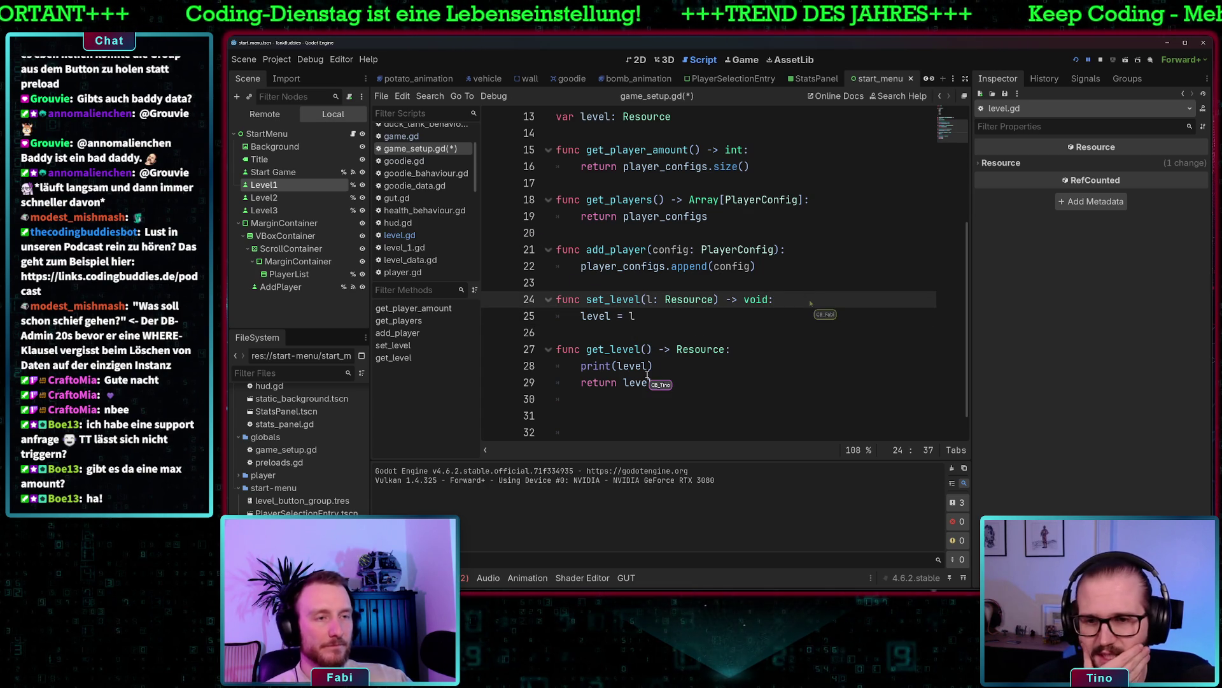
{"action": "left_click", "coordinate": [619, 365]}
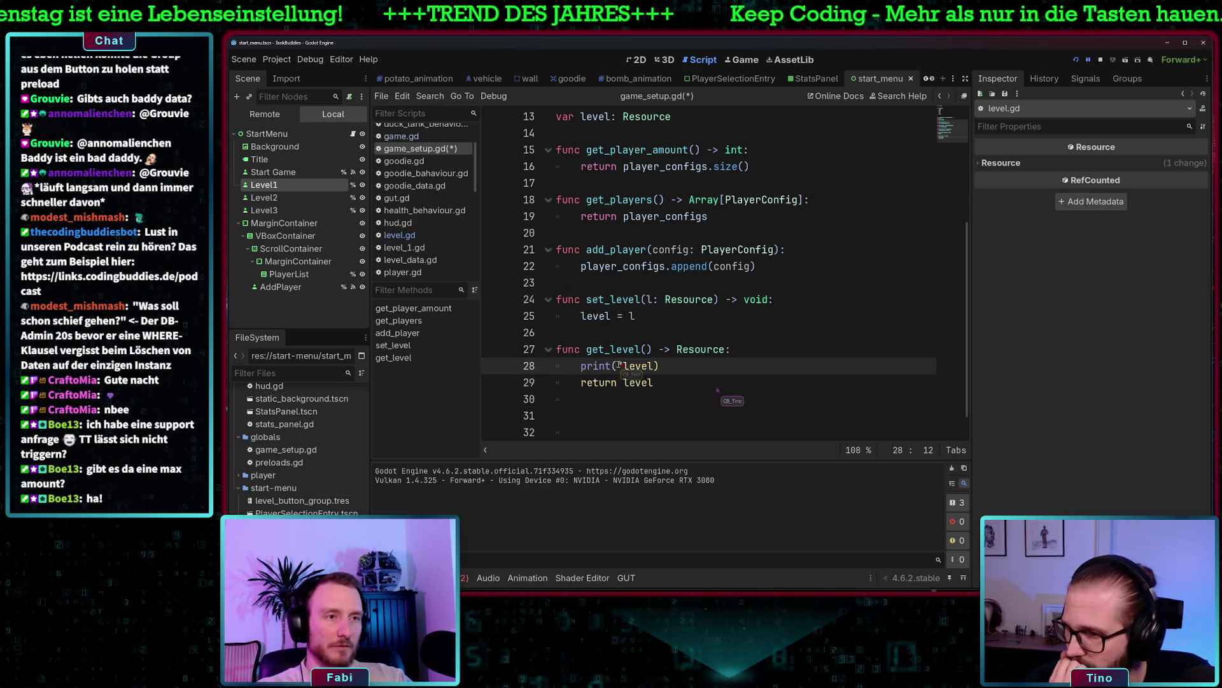
{"action": "type", "text": "\"get level: \","}
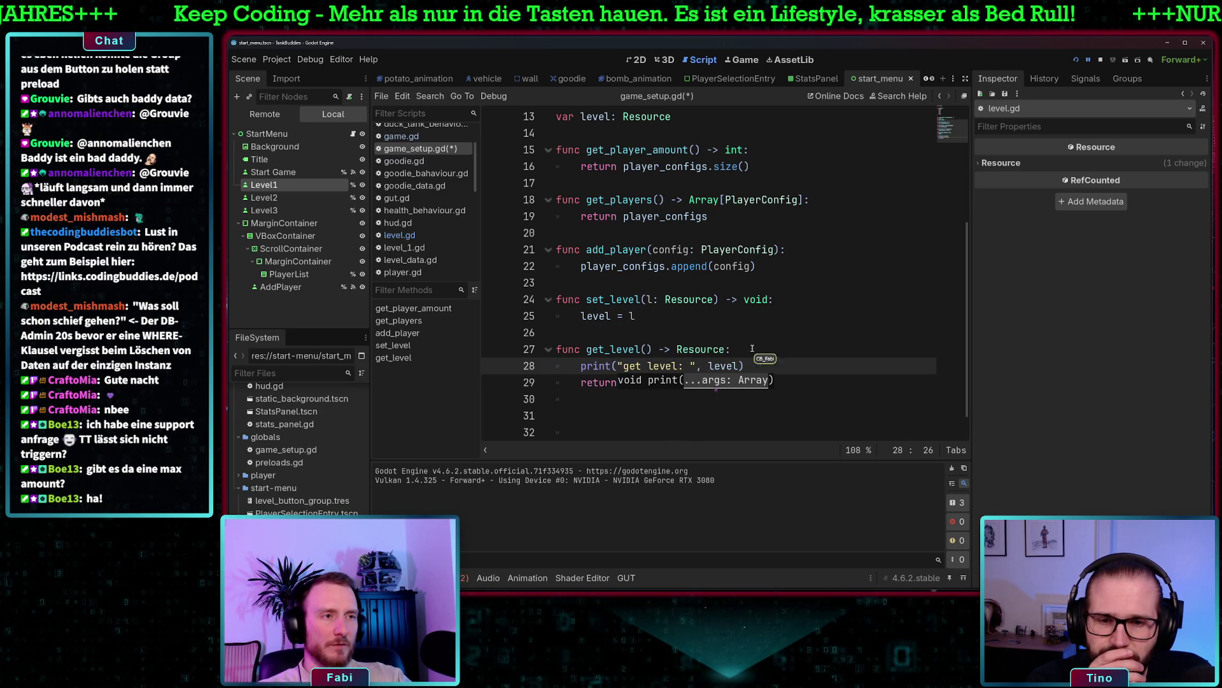
Add print("set level: ", l) at the top of set_level and run the project with F5
{"action": "left_click", "coordinate": [752, 348]}
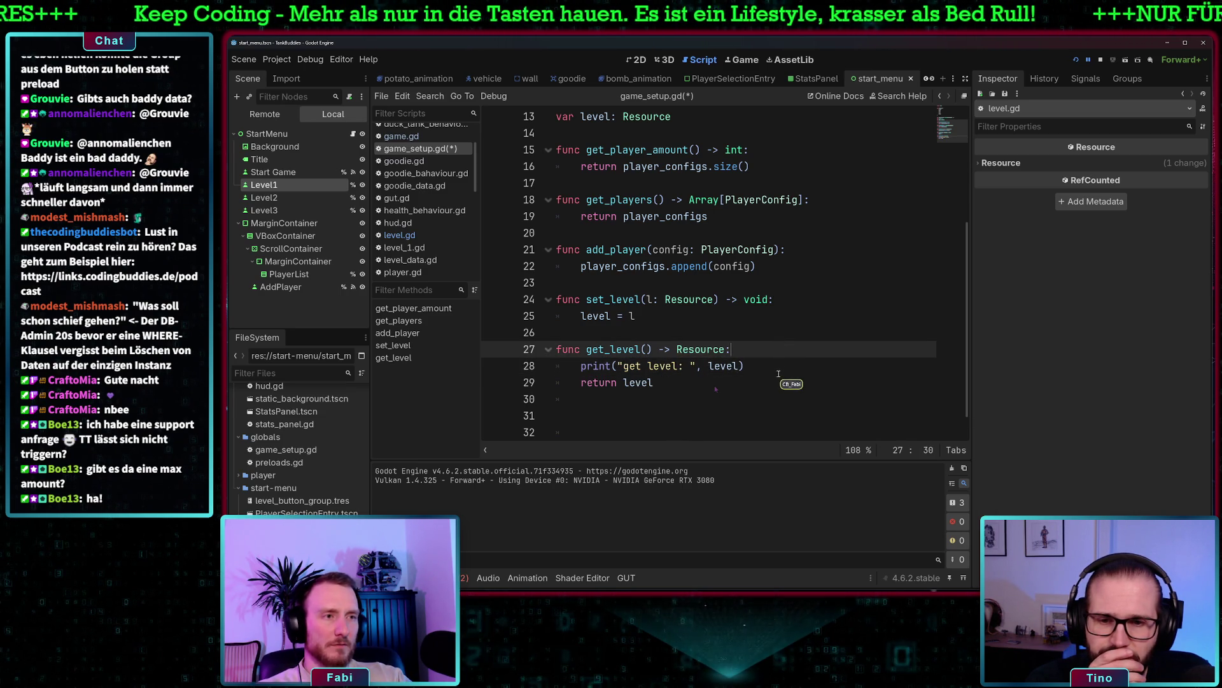
{"action": "left_click", "coordinate": [646, 313]}
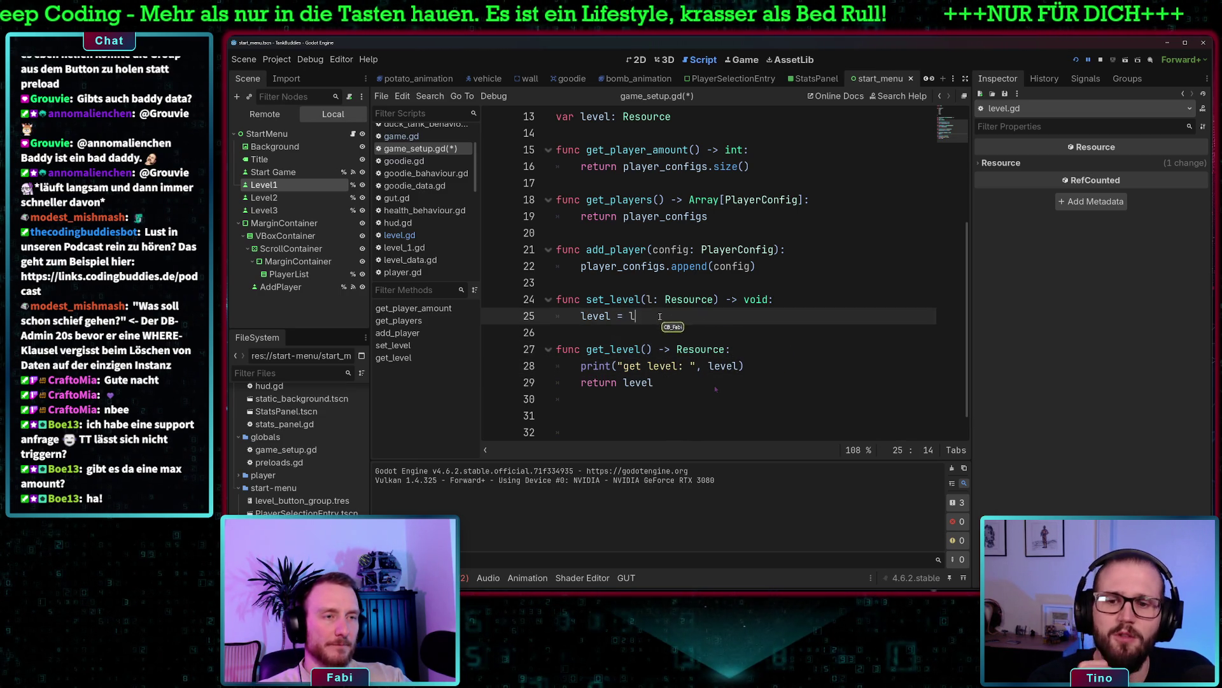
{"action": "left_click", "coordinate": [806, 299]}
{"action": "key", "text": "Return"}
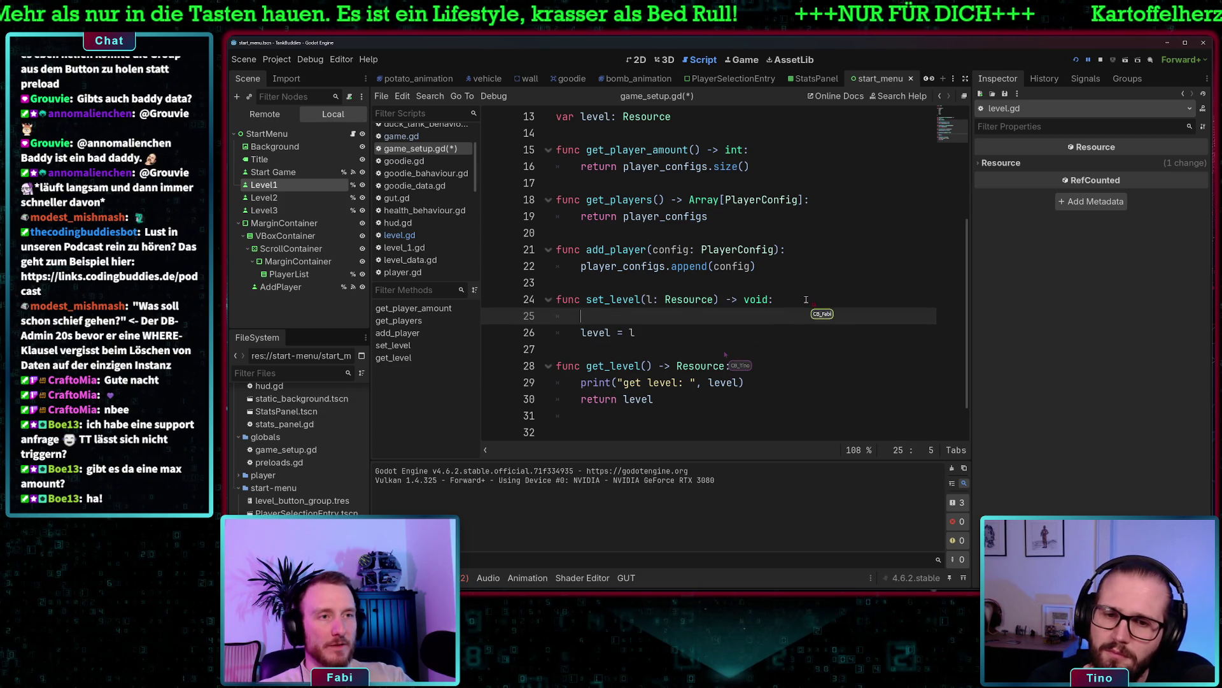
{"action": "type", "text": "print(\"set level"}
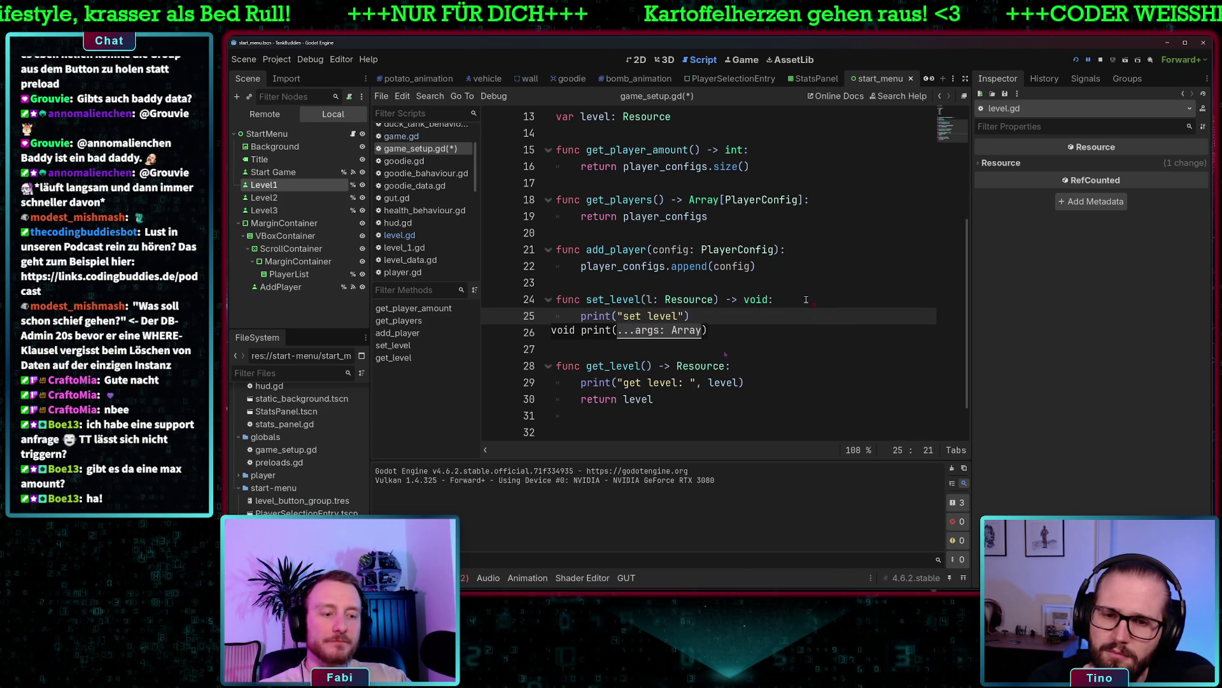
{"action": "type", "text": "l"}
{"action": "key", "text": "End"}
{"action": "key", "text": "Return"}
{"action": "type", "text": "level = l"}
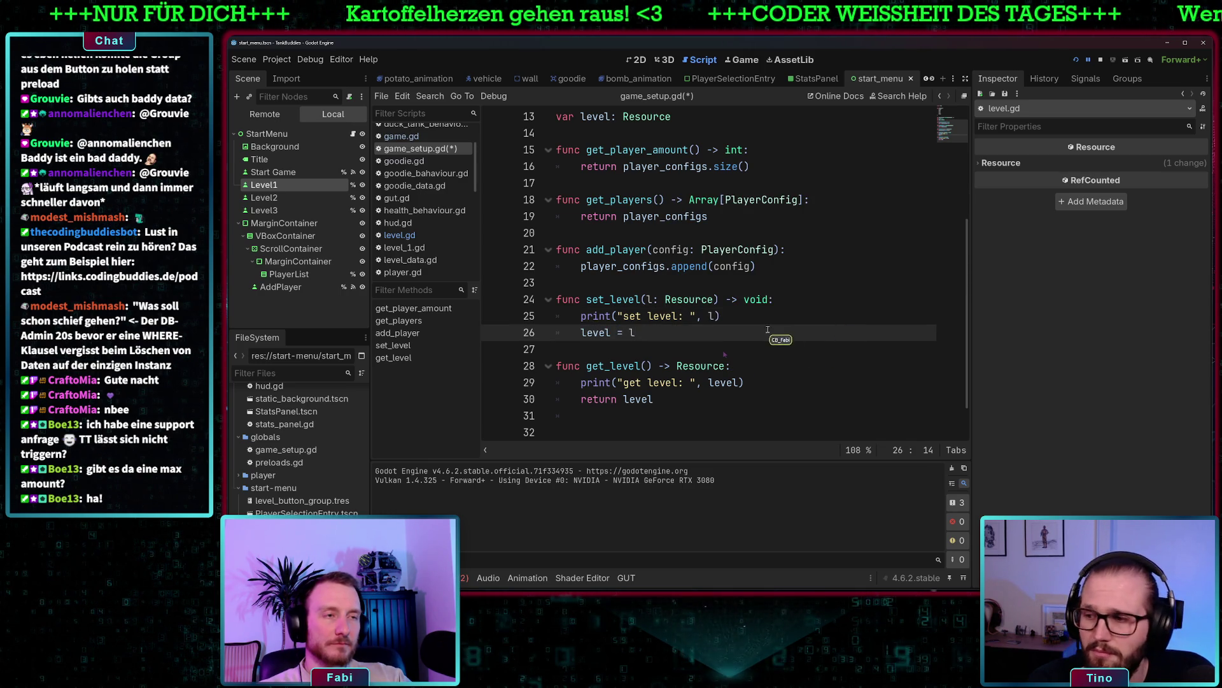
{"action": "key", "text": "F5"}
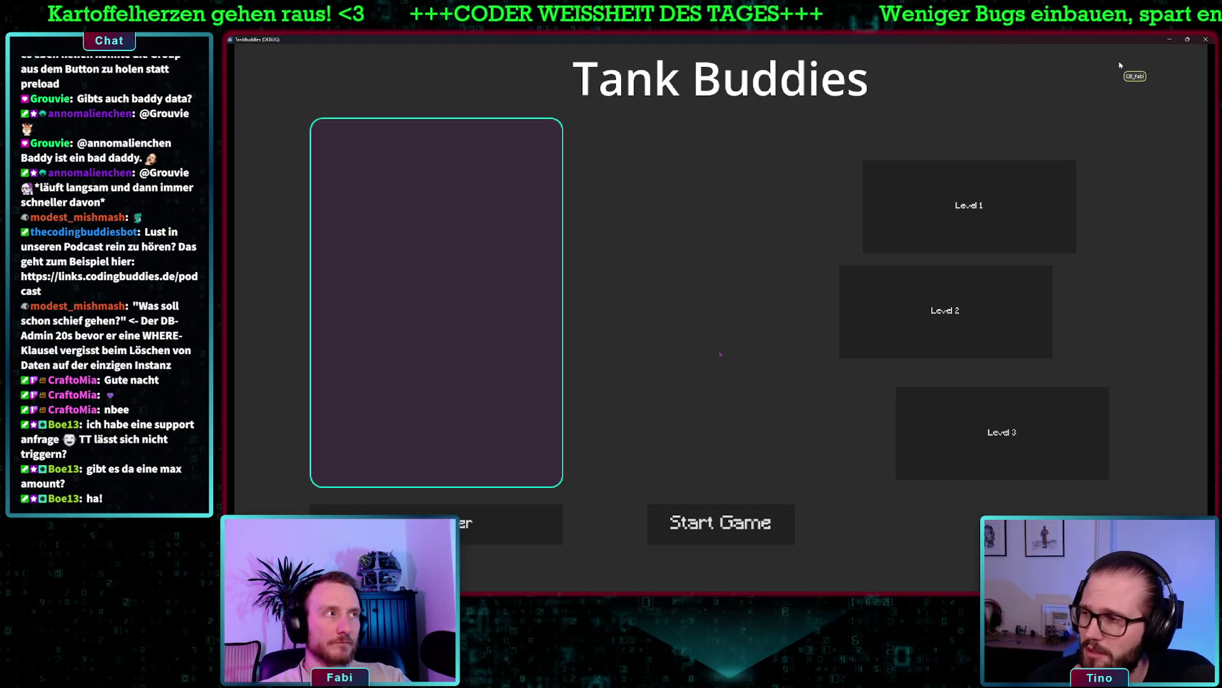
Choose Level 1, add players, start the game, and switch to the output log after the break
{"action": "left_click", "coordinate": [1036, 202]}
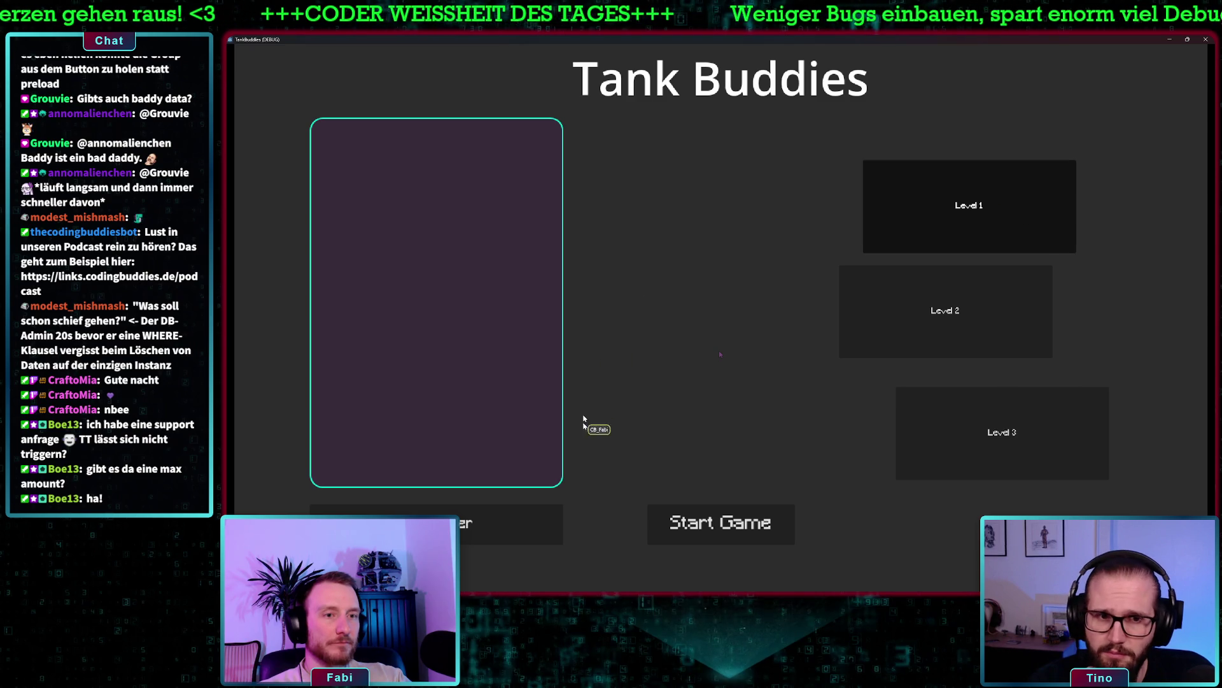
{"action": "left_click", "coordinate": [546, 510]}
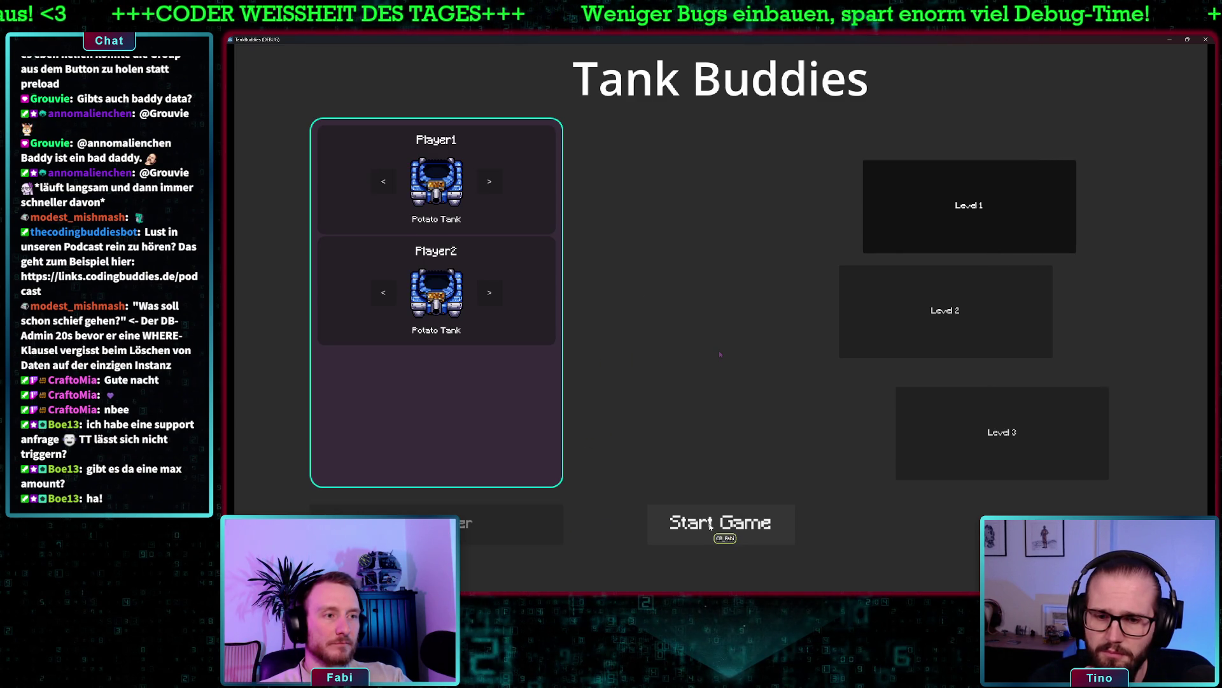
{"action": "left_click", "coordinate": [710, 524]}
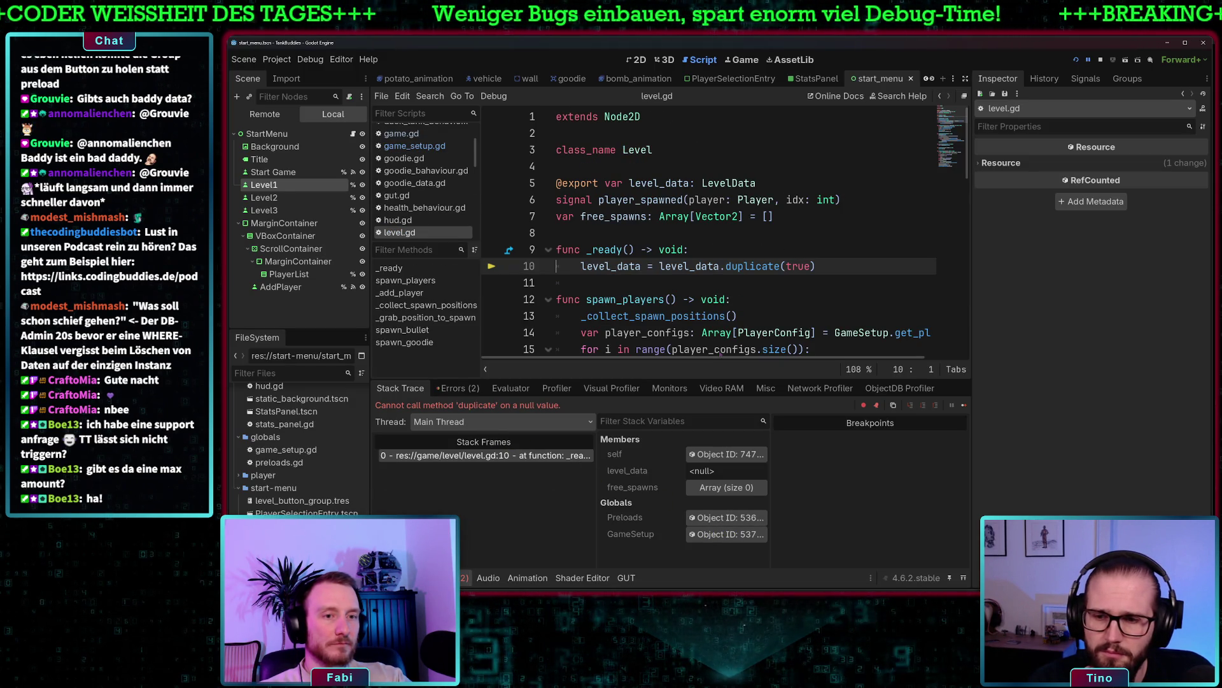
{"action": "key", "text": "F8"}
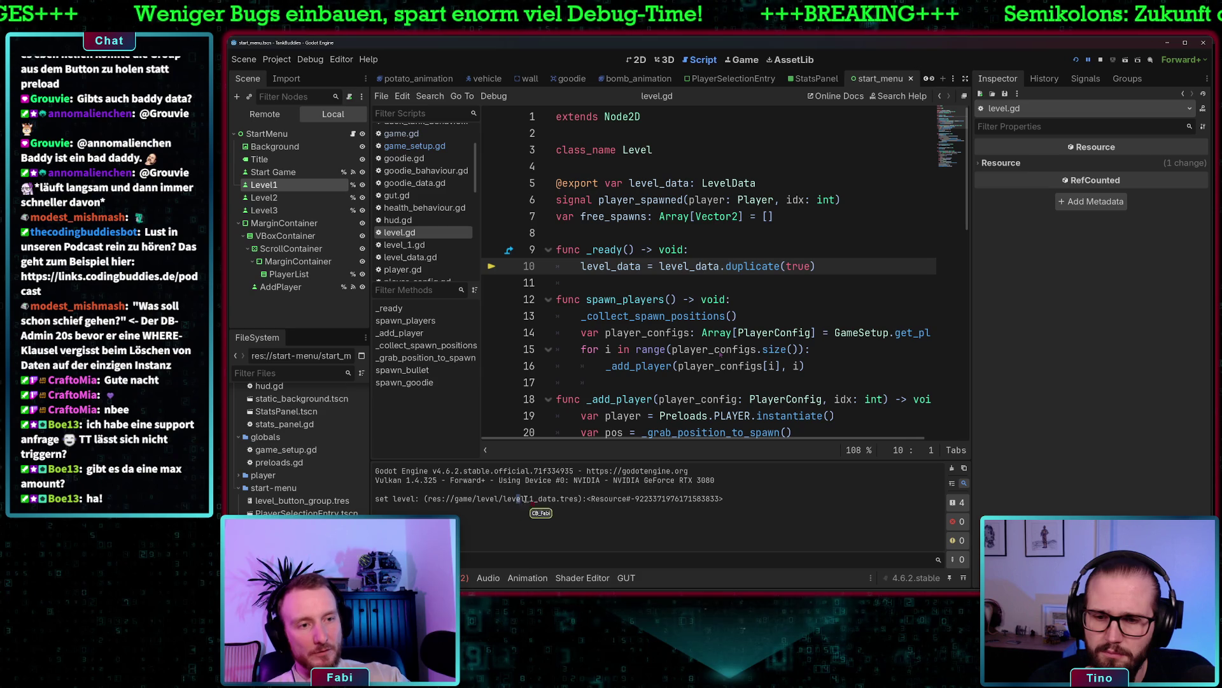
Select the level_1_data.tres path in the output log and open game.gd
{"action": "left_click_drag", "start_coordinate": [516, 499], "coordinate": [575, 500]}
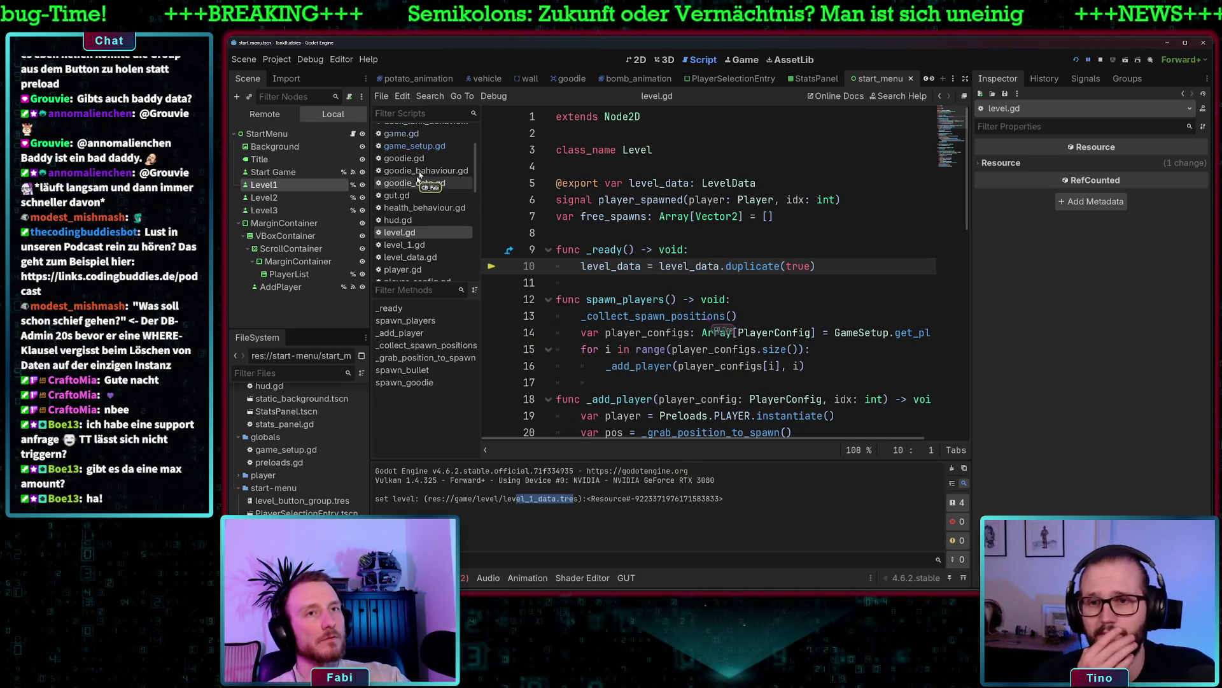
{"action": "scroll", "coordinate": [411, 163], "scroll_direction": "up", "scroll_amount": 1}
{"action": "left_click", "coordinate": [401, 153]}
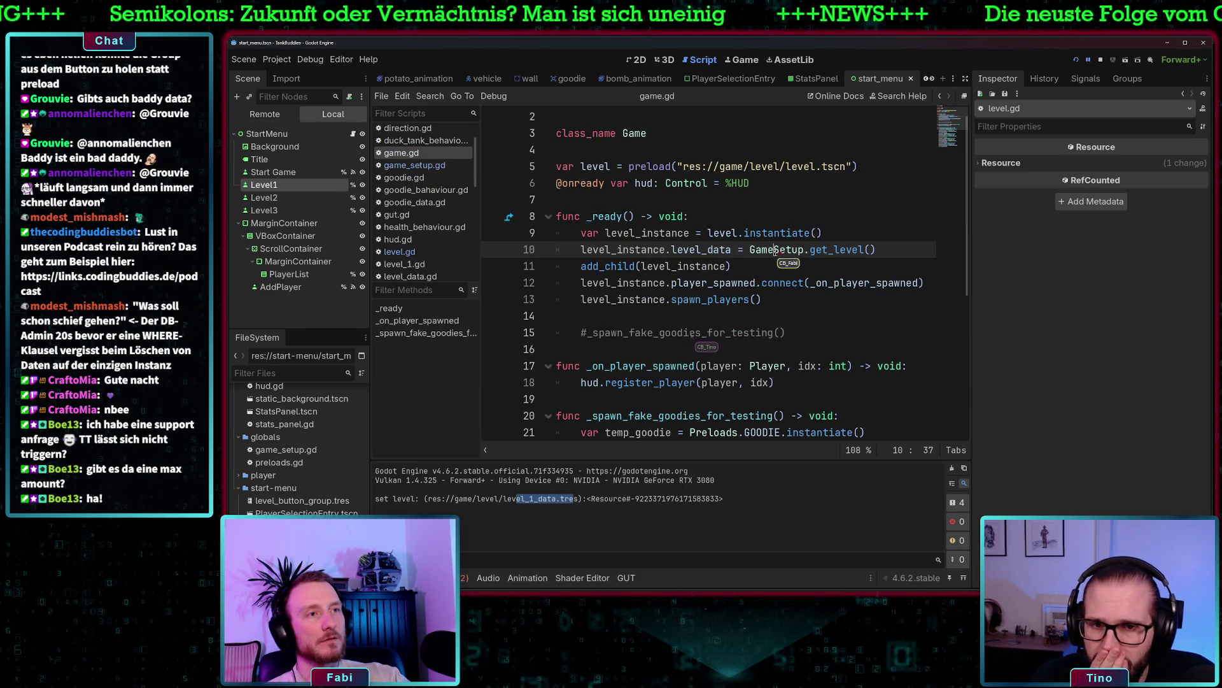
Inspect game.gd's level instantiation, add_child call, and goodie data lines in _ready
{"action": "left_click", "coordinate": [662, 233]}
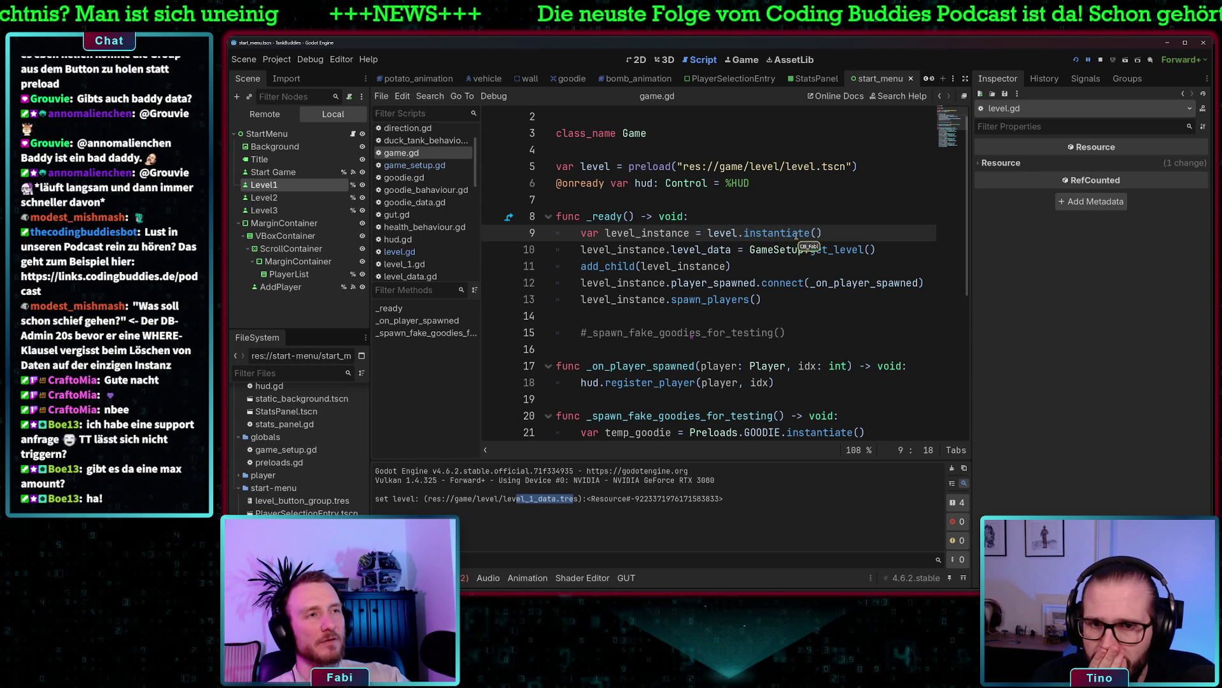
{"action": "left_click", "coordinate": [844, 231]}
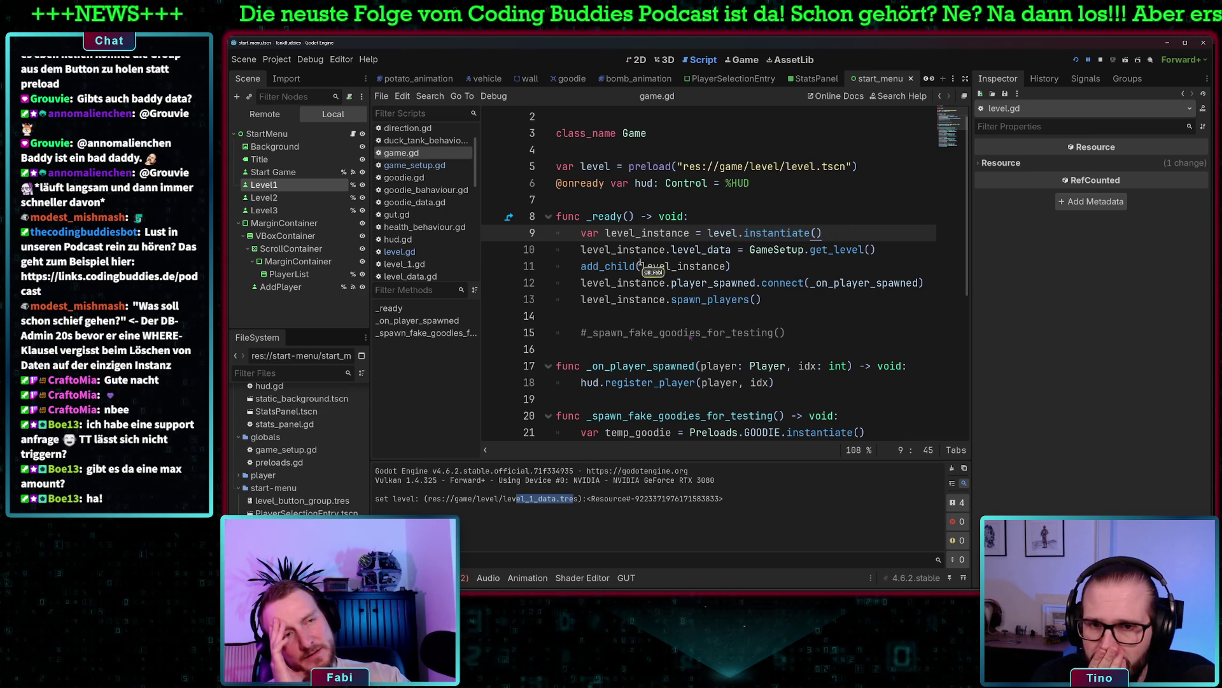
{"action": "left_click_drag", "start_coordinate": [599, 266], "coordinate": [732, 266]}
{"action": "scroll", "coordinate": [772, 308], "scroll_direction": "down", "scroll_amount": 3}
{"action": "left_click", "coordinate": [690, 283]}
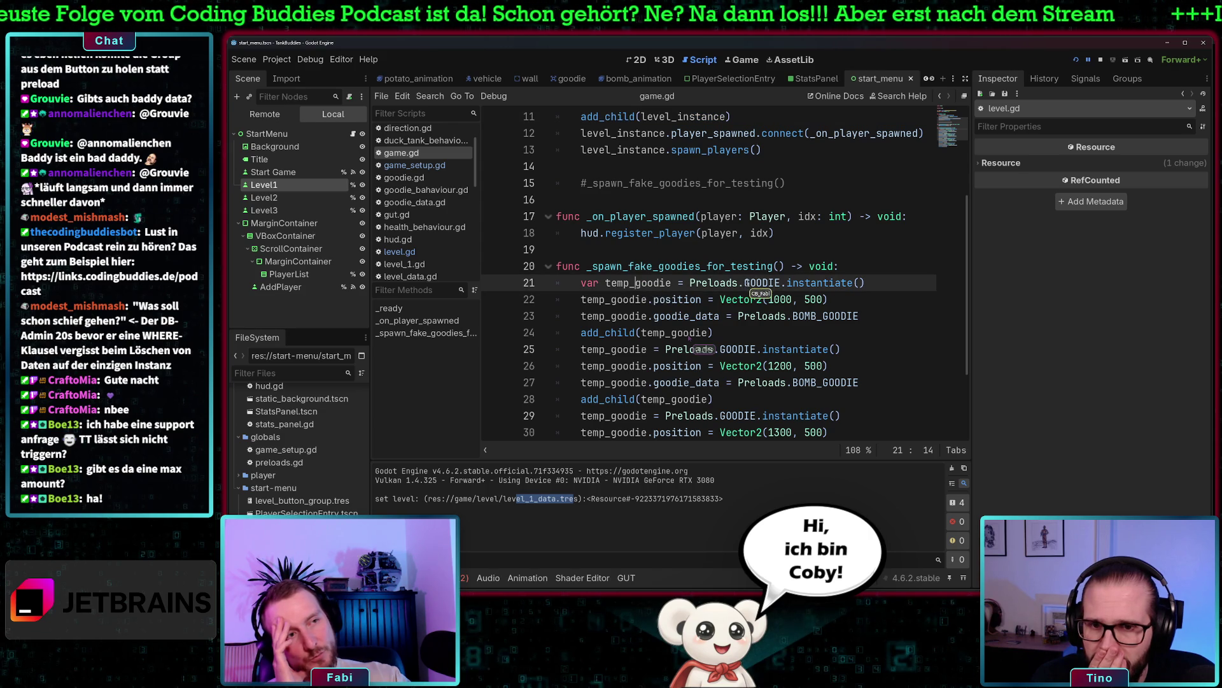
{"action": "left_click_drag", "start_coordinate": [690, 282], "coordinate": [875, 283]}
{"action": "left_click_drag", "start_coordinate": [671, 316], "coordinate": [876, 316]}
{"action": "left_click", "coordinate": [687, 316]}
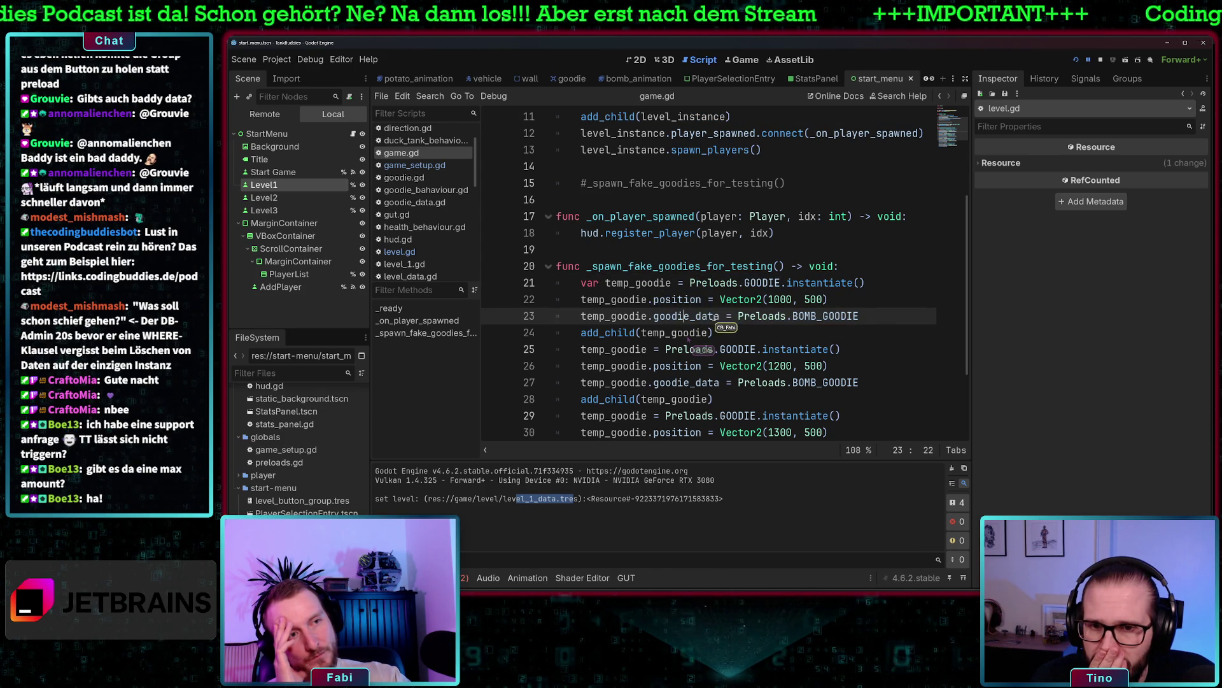
{"action": "left_click", "coordinate": [750, 333]}
{"action": "scroll", "coordinate": [750, 318], "scroll_direction": "up", "scroll_amount": 4}
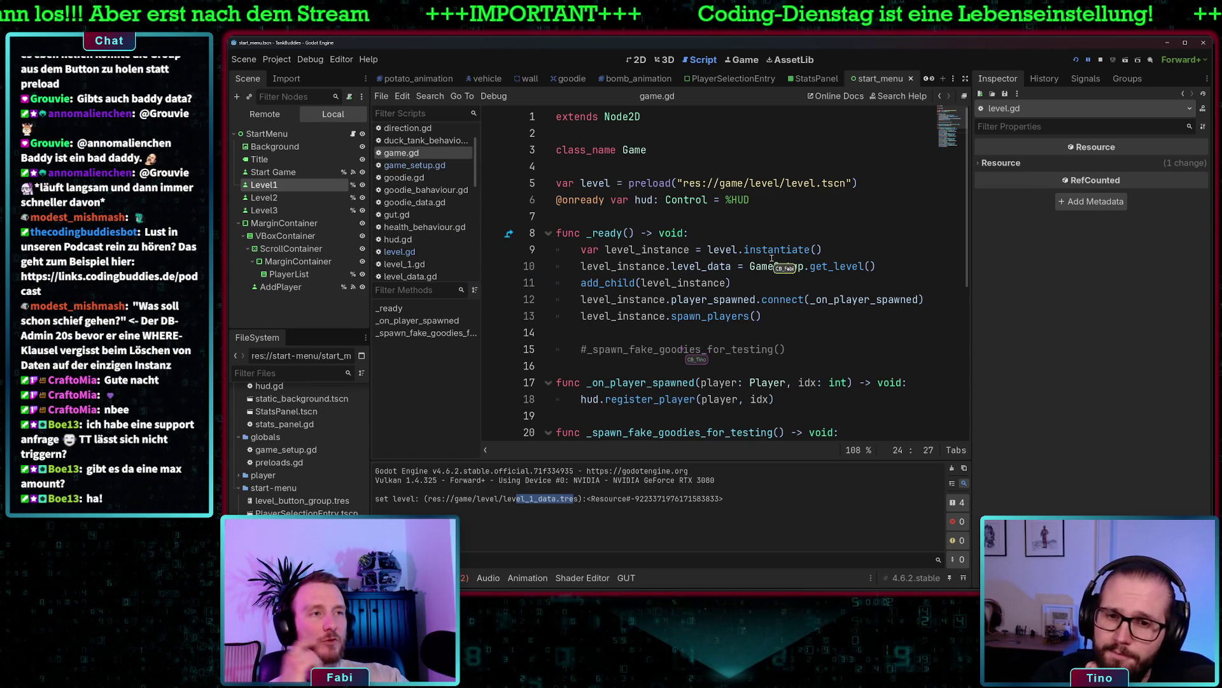
Check the GameSetup.get_level() call on line 10, then add a player in the rerun game
{"action": "mouse_move", "coordinate": [759, 265]}
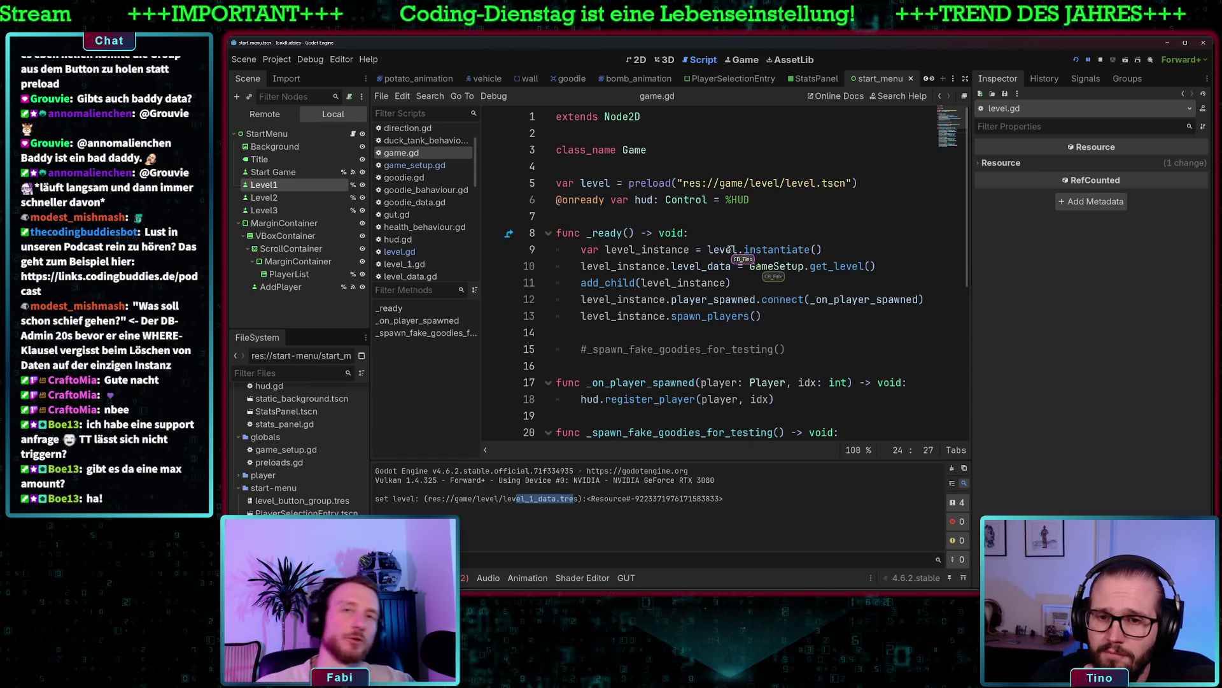
{"action": "mouse_move", "coordinate": [728, 251]}
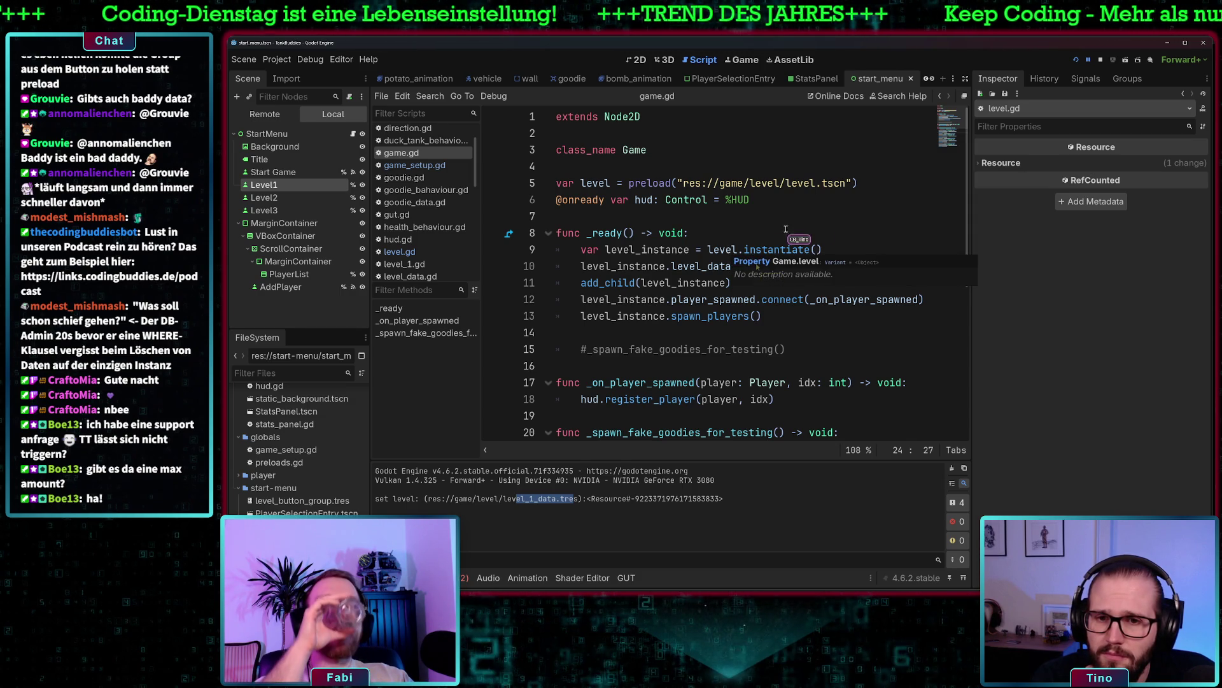
{"action": "left_click_drag", "start_coordinate": [786, 266], "coordinate": [840, 266]}
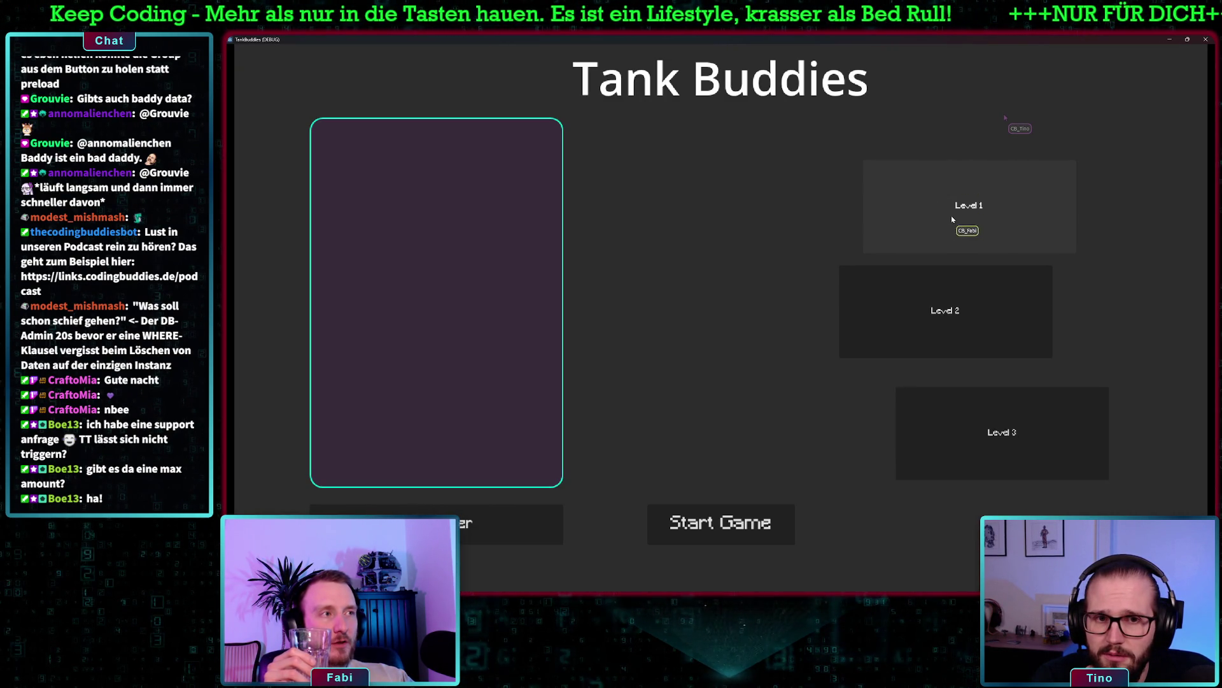
{"action": "left_click", "coordinate": [469, 522]}
Add a second player and start the match, breaking again at level.gd line 10
{"action": "left_click", "coordinate": [469, 522]}
{"action": "left_click", "coordinate": [666, 521]}
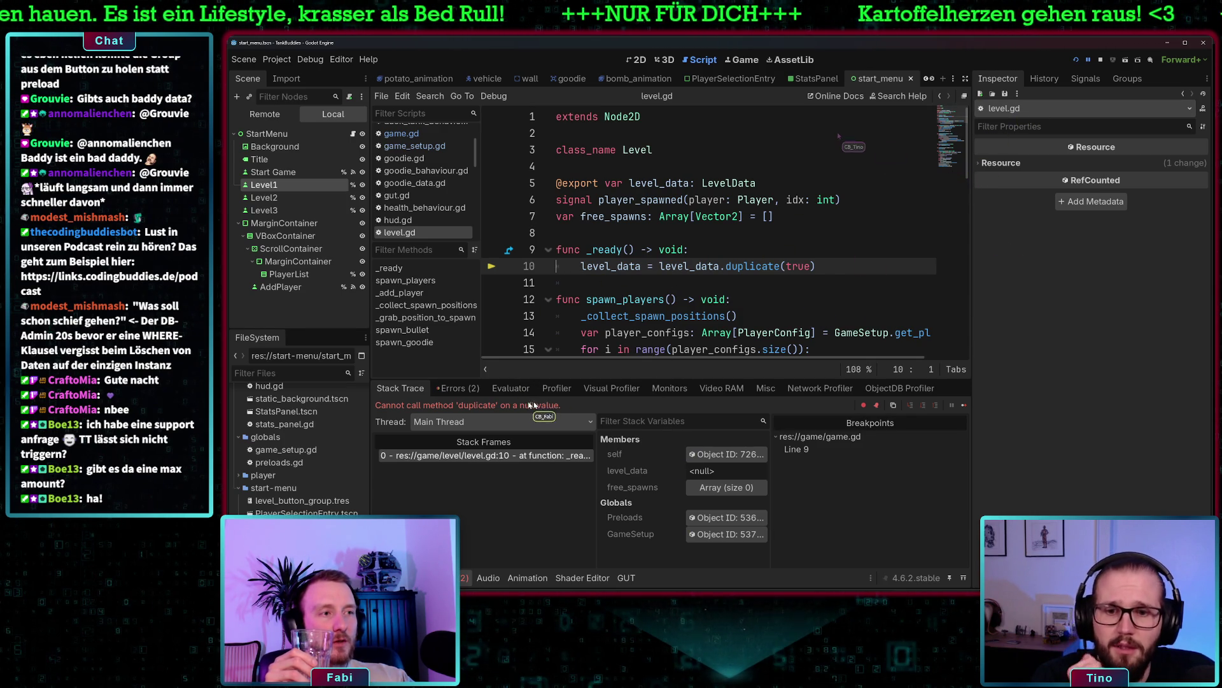
Stop the halted debug session and bring up the Debug menu
{"action": "left_click", "coordinate": [310, 59]}
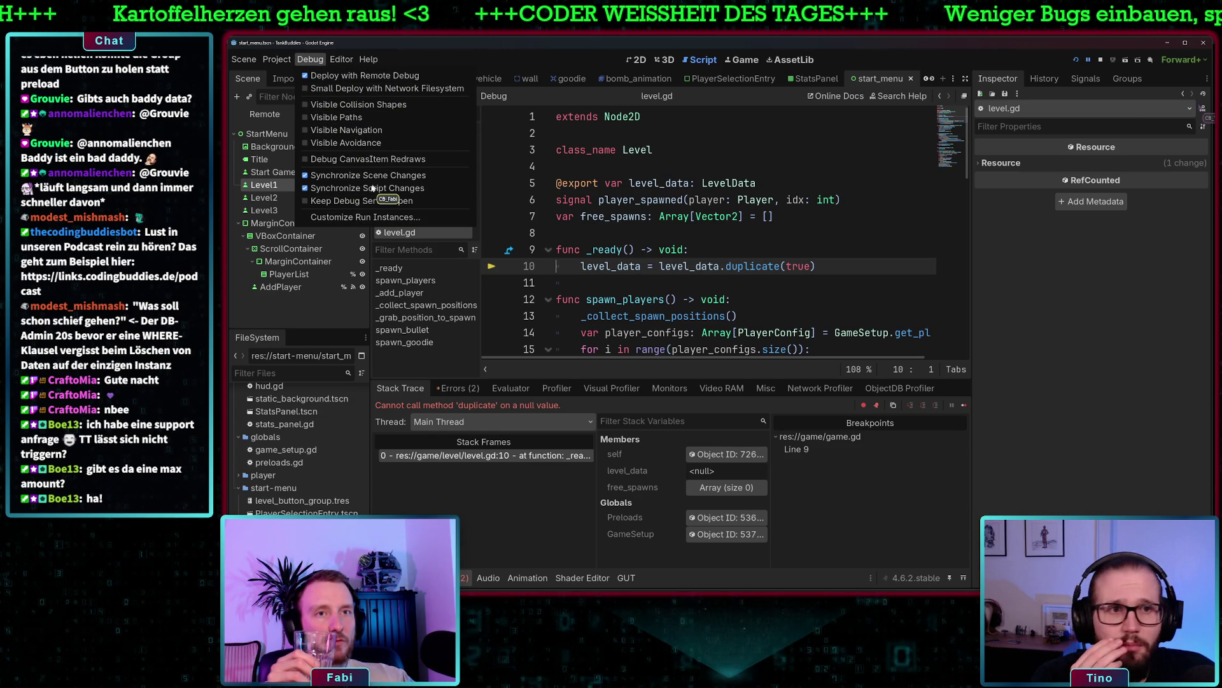
{"action": "left_click", "coordinate": [750, 169]}
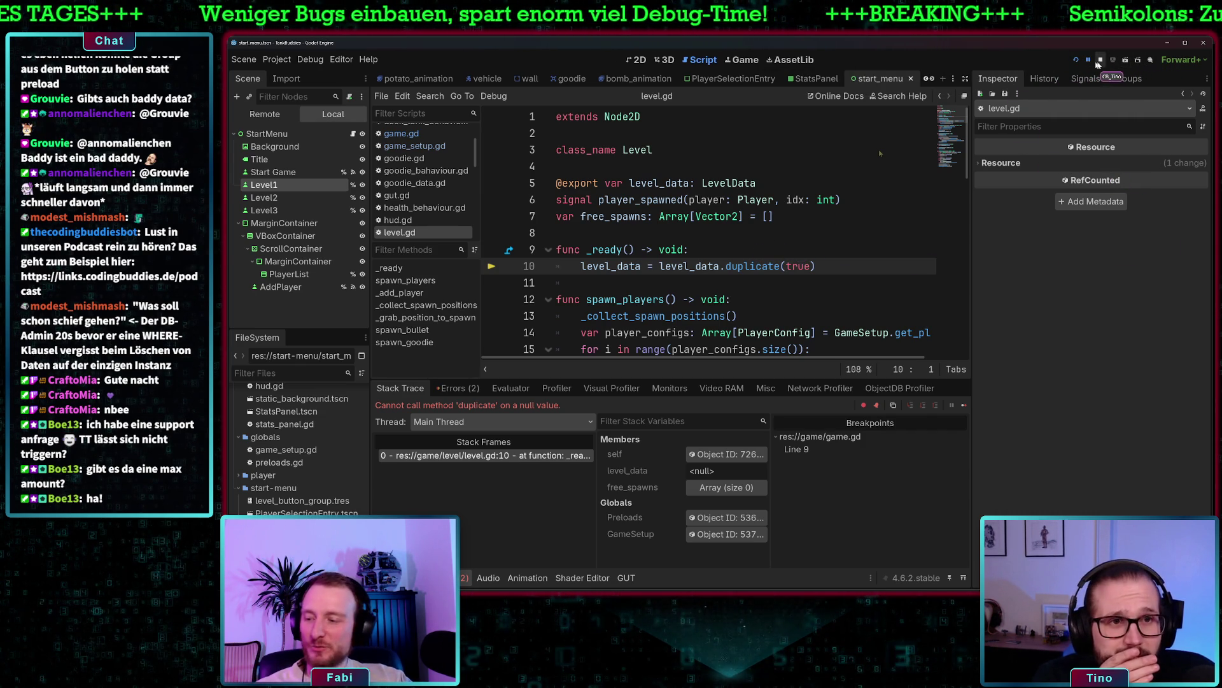
{"action": "left_click", "coordinate": [1101, 60]}
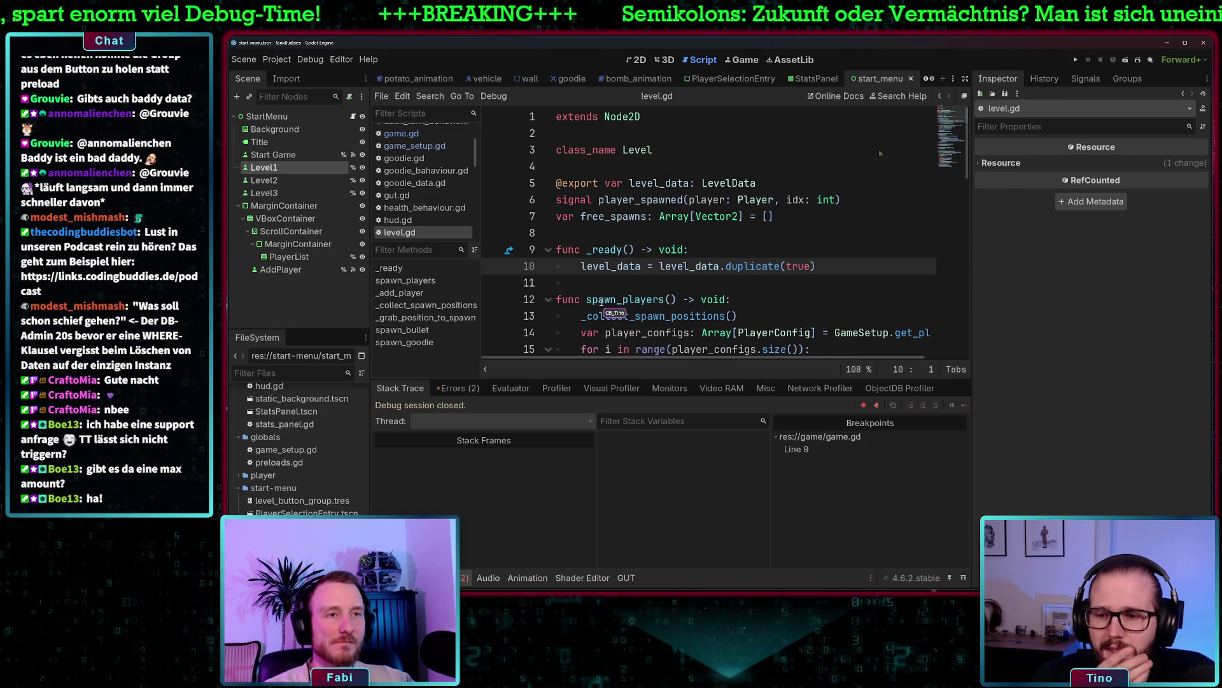
{"action": "left_click", "coordinate": [310, 60]}
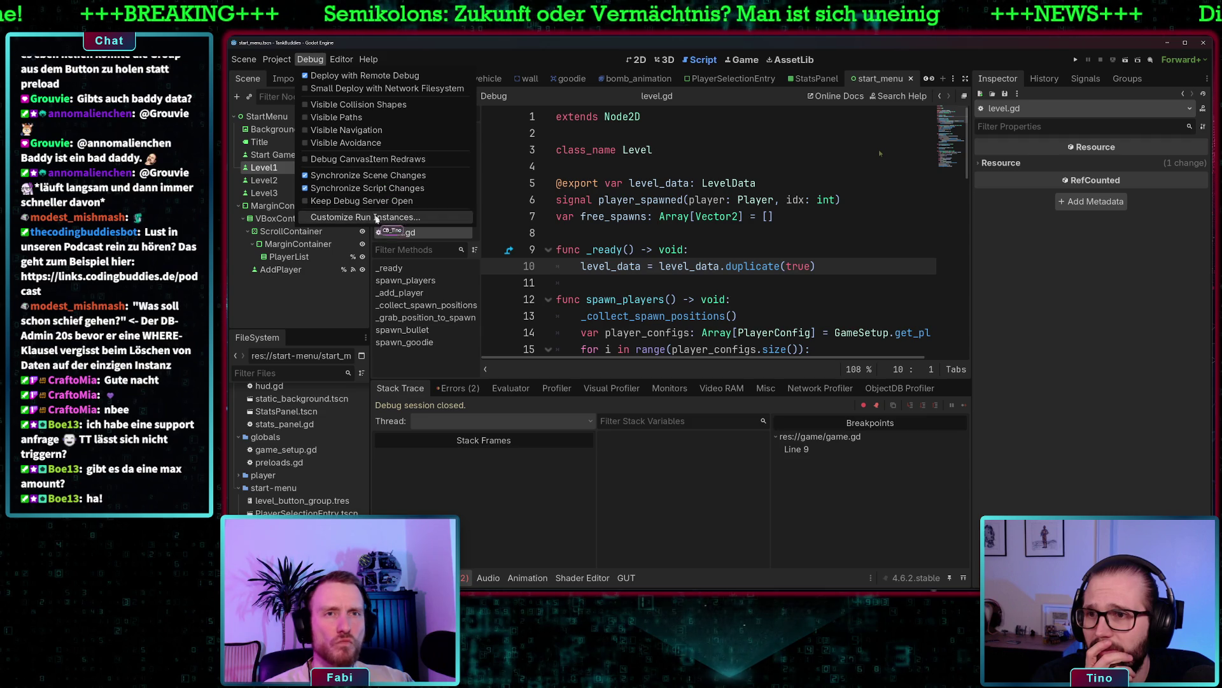
Leave Enable Multiple Instances off in Customize Run Instances and set a breakpoint at level.gd line 10
{"action": "left_click", "coordinate": [375, 218]}
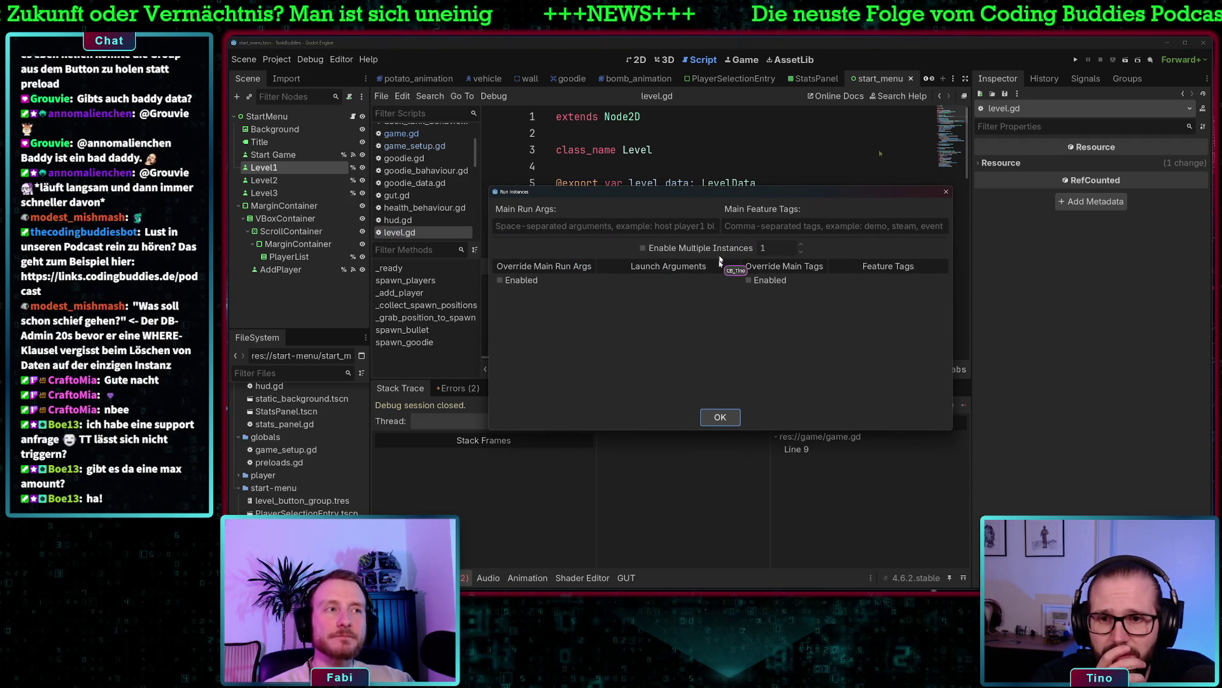
{"action": "left_click", "coordinate": [720, 418]}
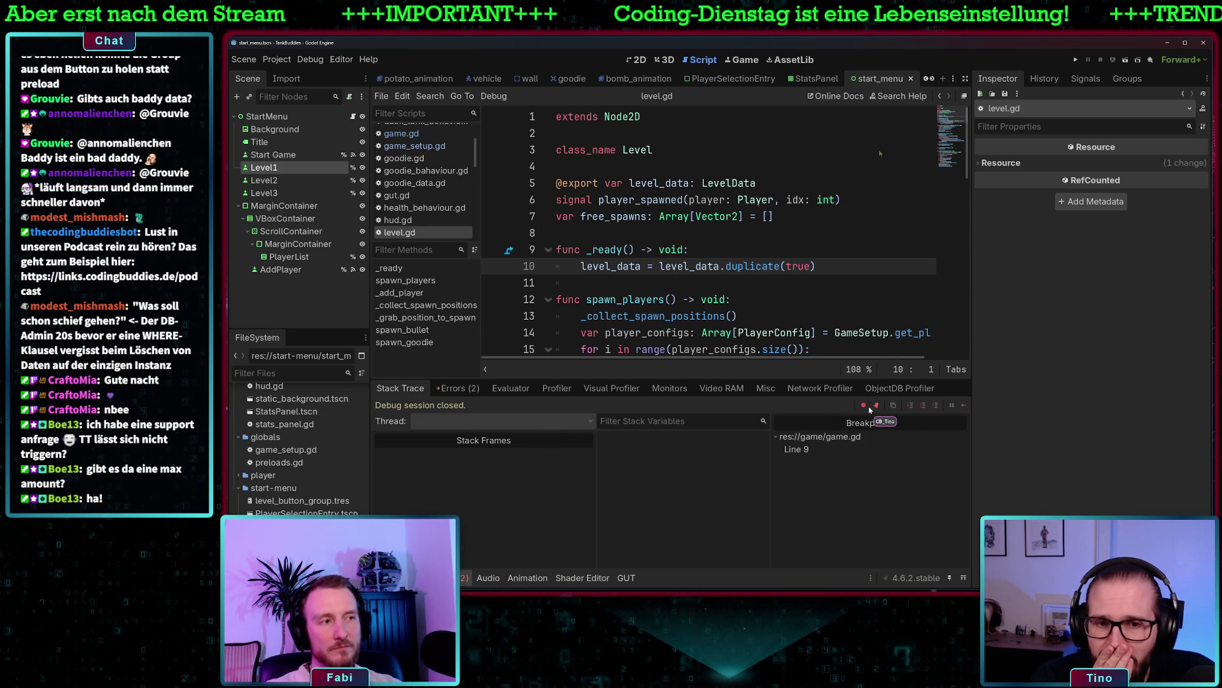
{"action": "left_click", "coordinate": [492, 269]}
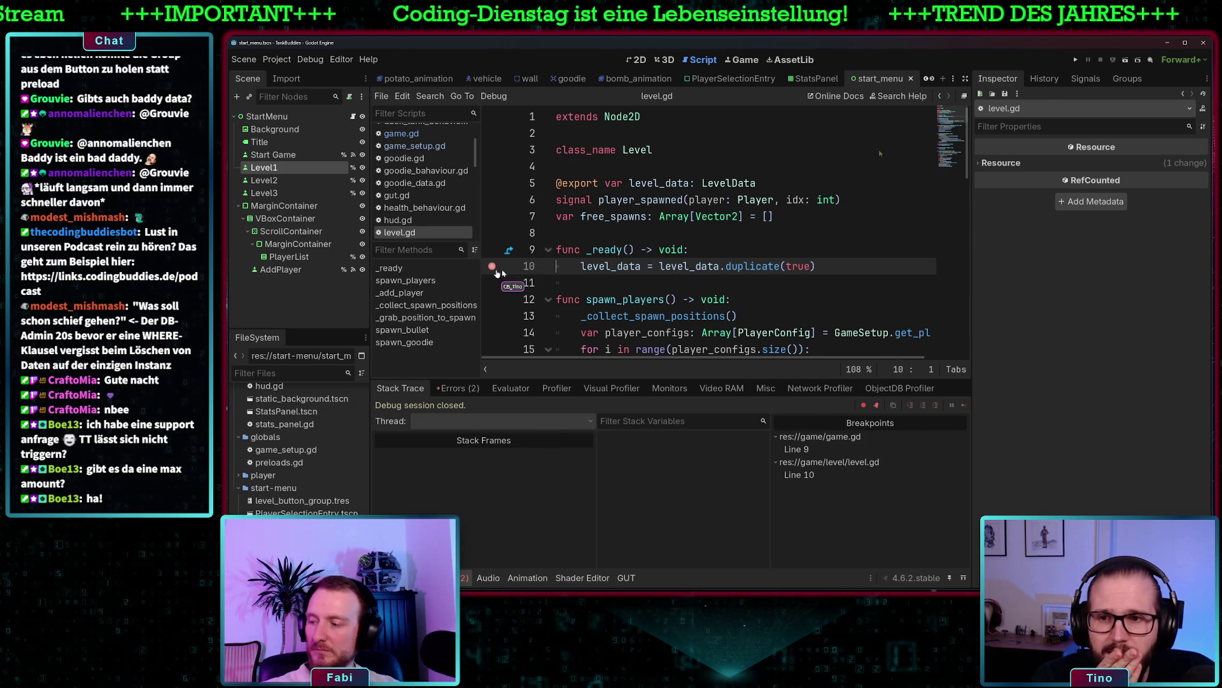
Run Tank Buddies with two players until it pauses at the level.gd line 10 breakpoint
{"action": "left_click", "coordinate": [1075, 60]}
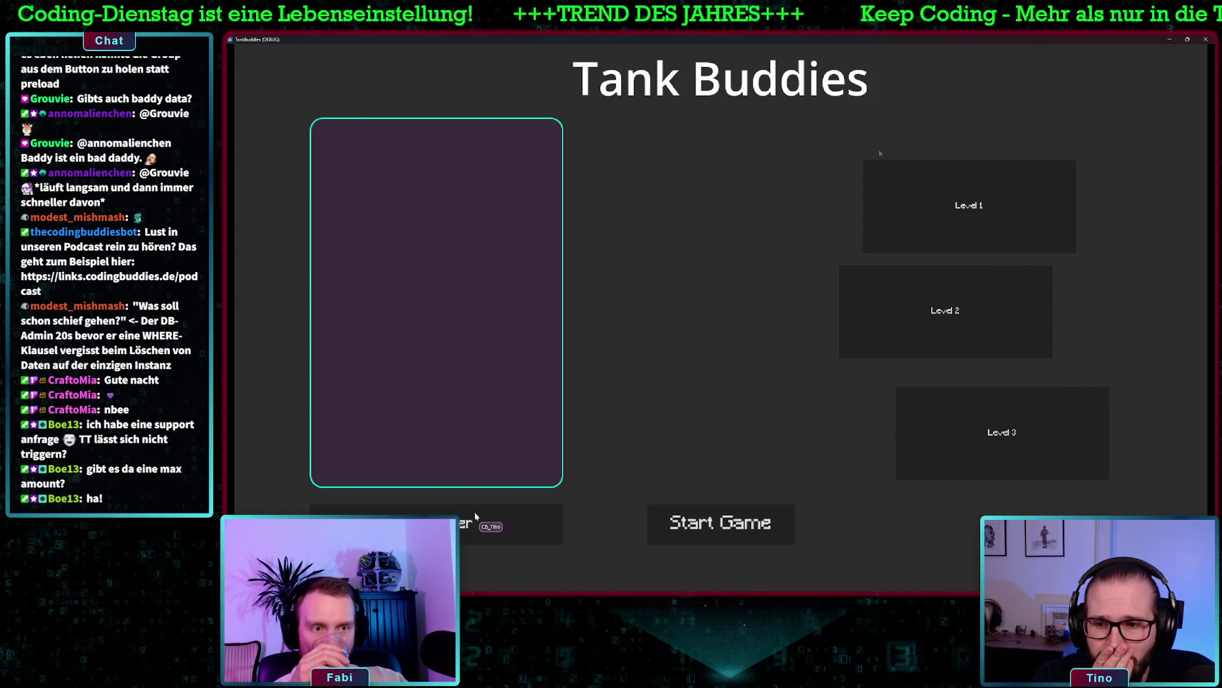
{"action": "left_click", "coordinate": [475, 515]}
{"action": "left_click", "coordinate": [726, 513]}
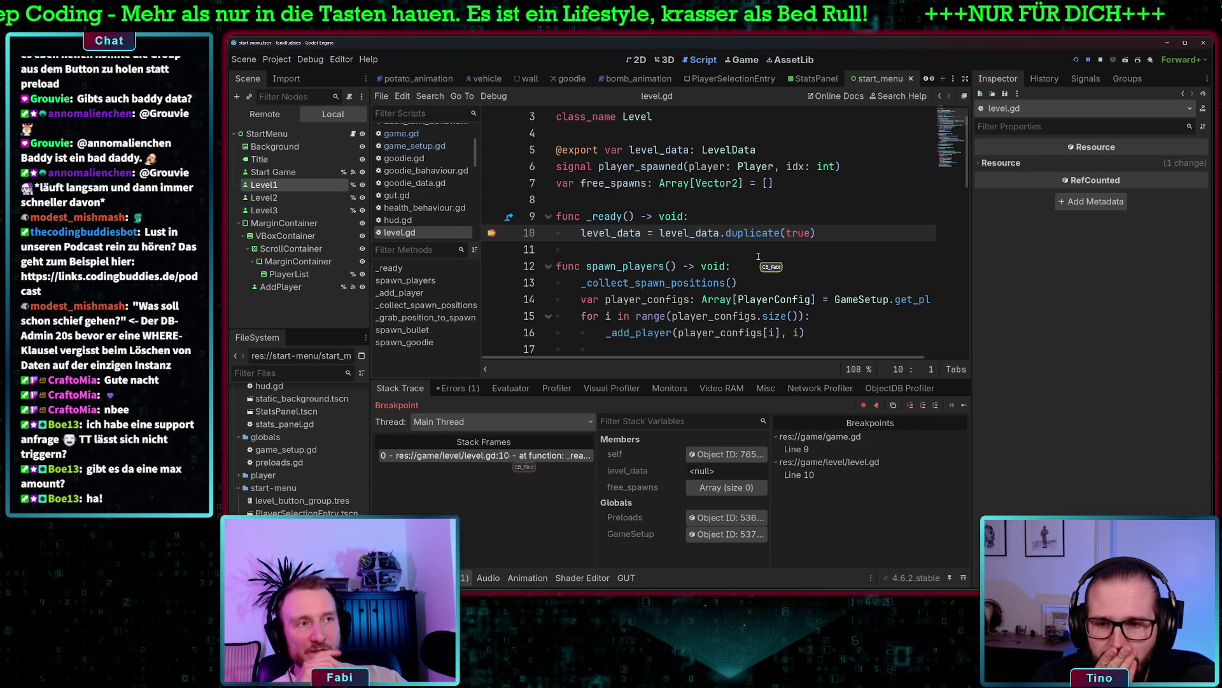
Check the debugger errors, continue past the breakpoint to hit the null 'duplicate' error, and open game.gd
{"action": "left_click", "coordinate": [464, 392]}
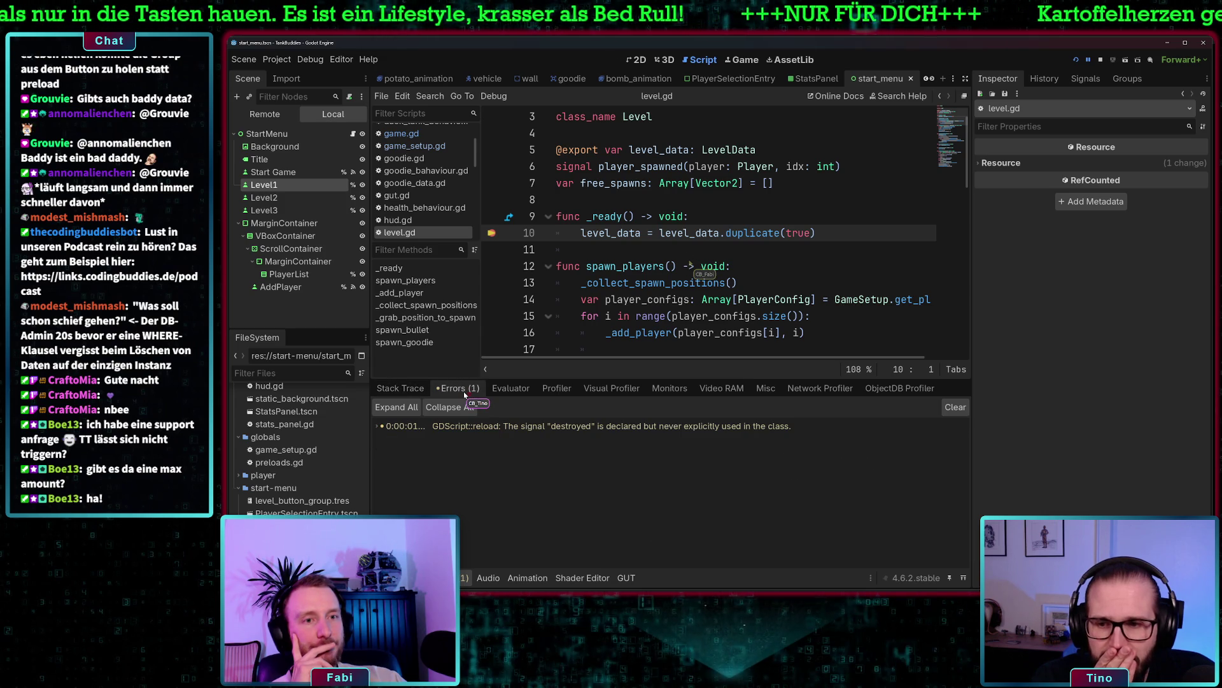
{"action": "left_click", "coordinate": [400, 389]}
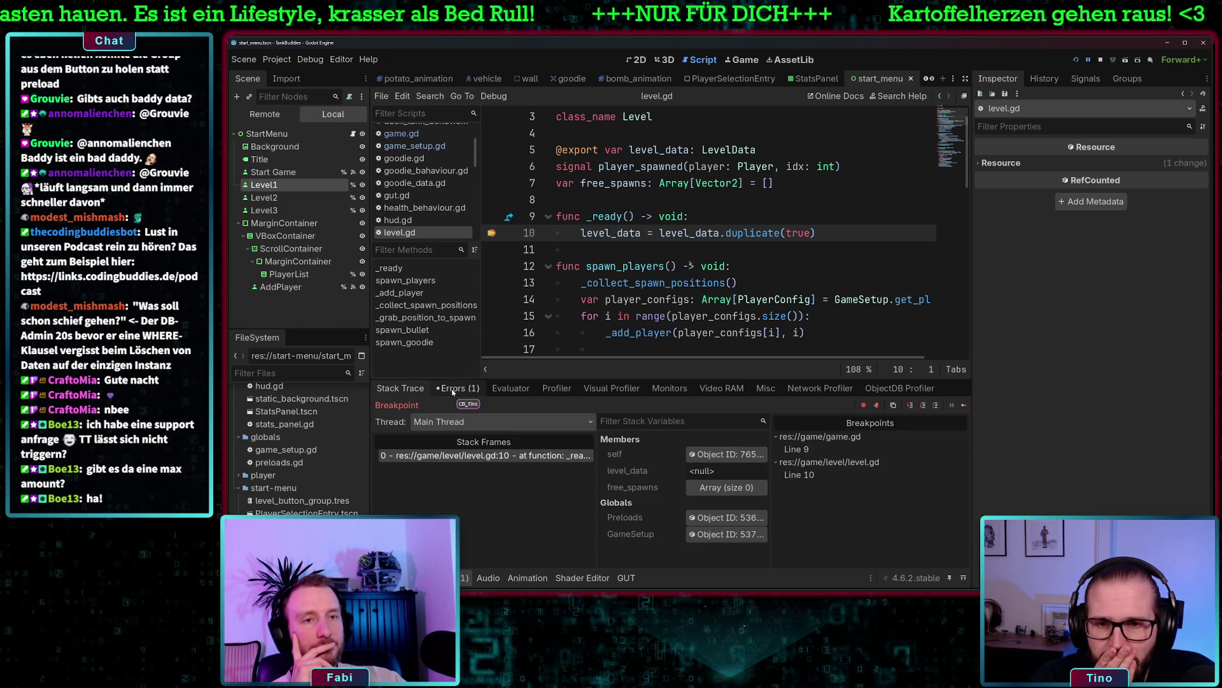
{"action": "left_click", "coordinate": [911, 406]}
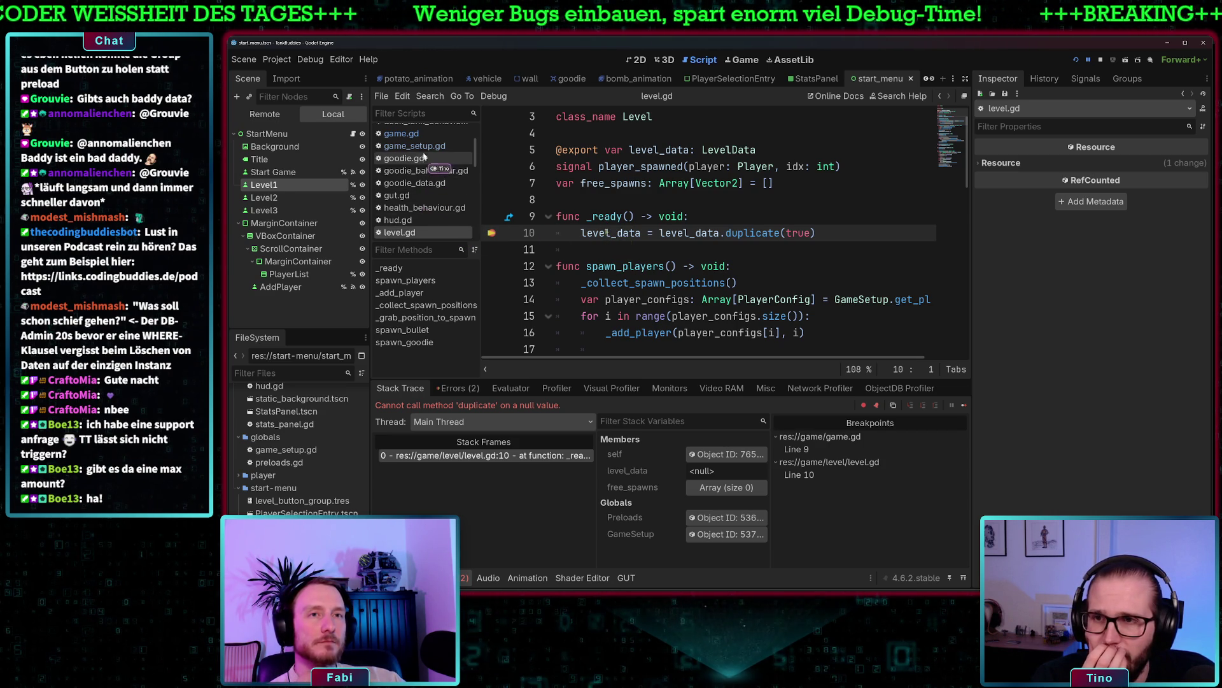
{"action": "left_click", "coordinate": [427, 134]}
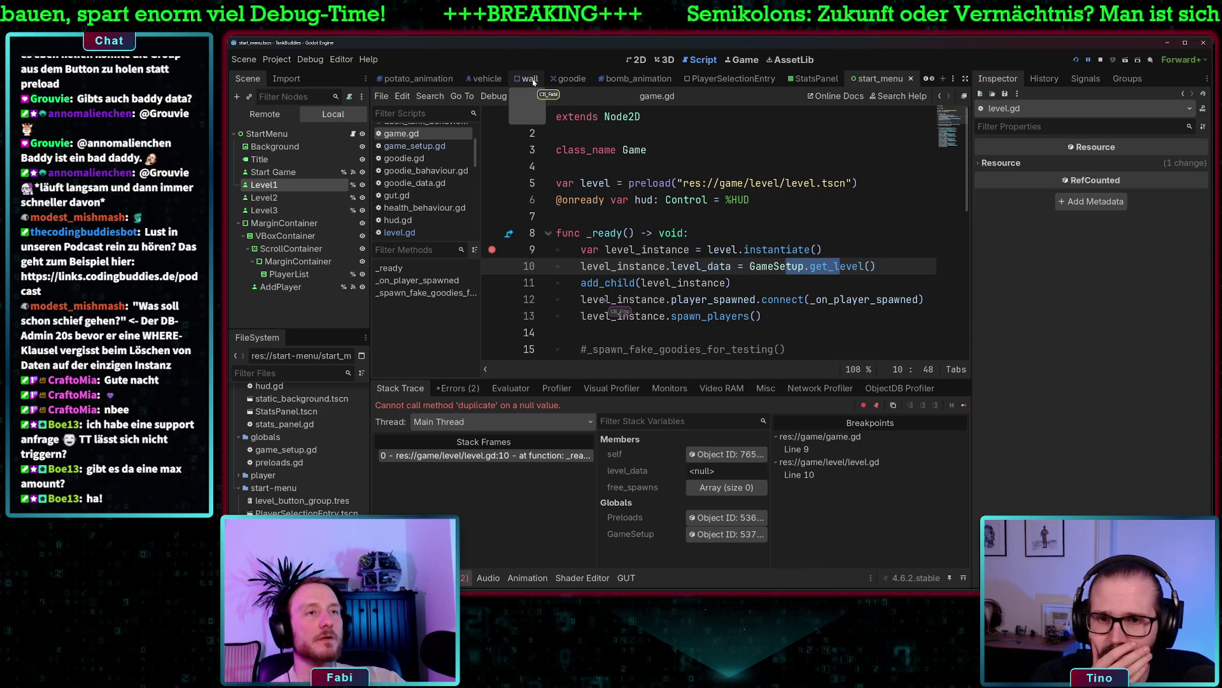
{"action": "left_click", "coordinate": [633, 61]}
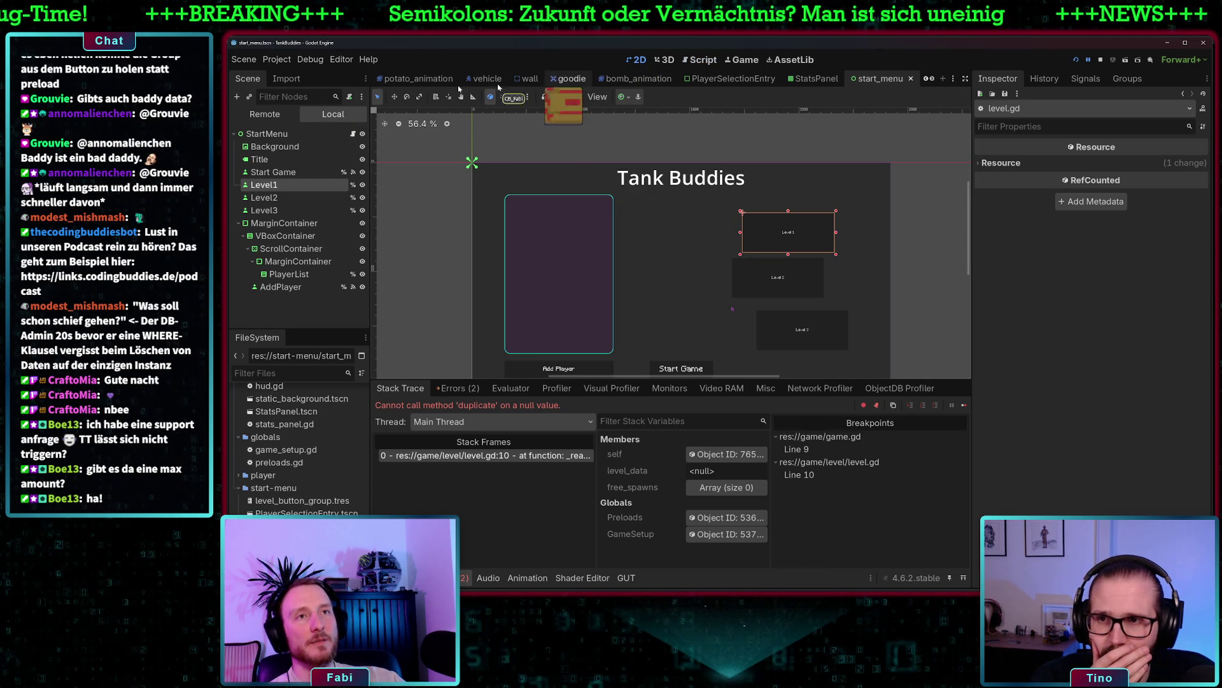
Delete the Level node from the game scene, stop debugging, and save the scene
{"action": "scroll", "coordinate": [478, 78], "scroll_direction": "up", "scroll_amount": 5}
{"action": "left_click", "coordinate": [395, 78]}
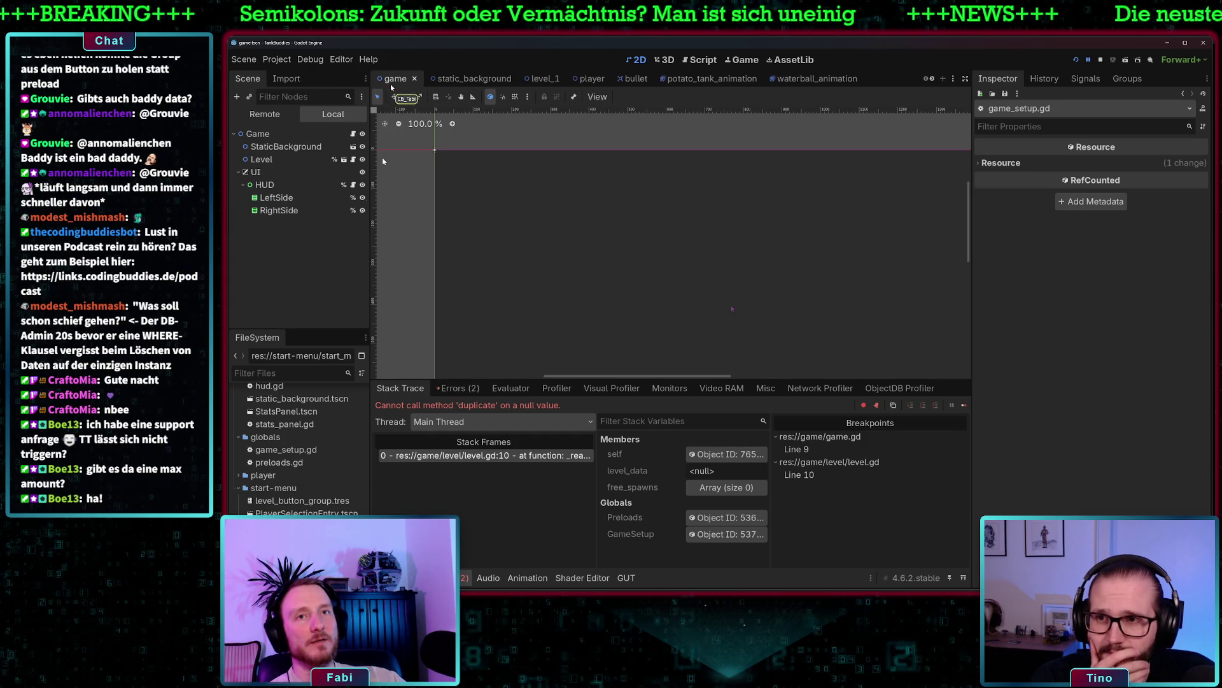
{"action": "left_click", "coordinate": [291, 160]}
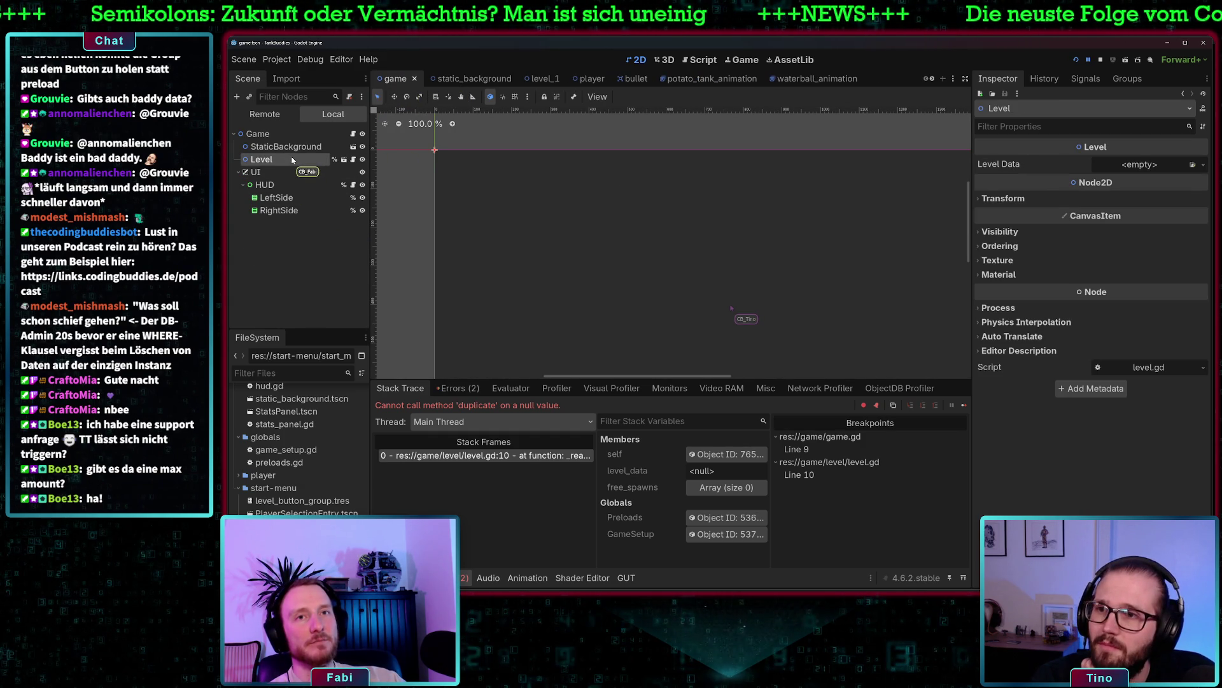
{"action": "right_click", "coordinate": [292, 160]}
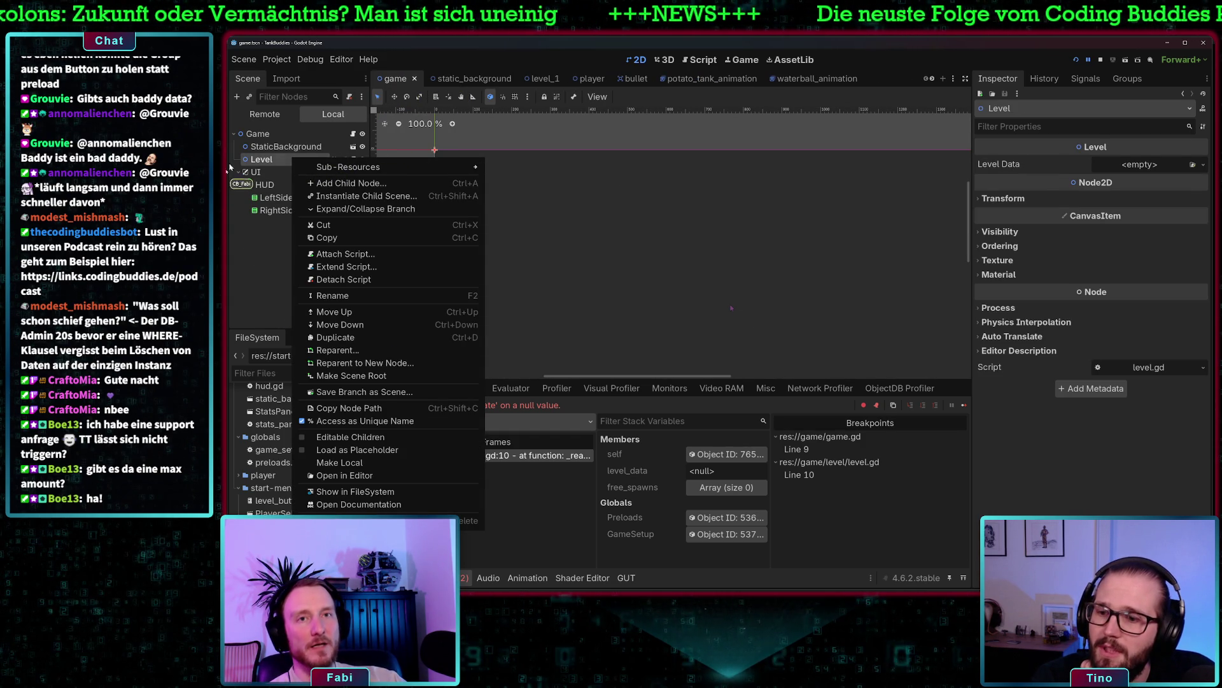
{"action": "left_click", "coordinate": [382, 520]}
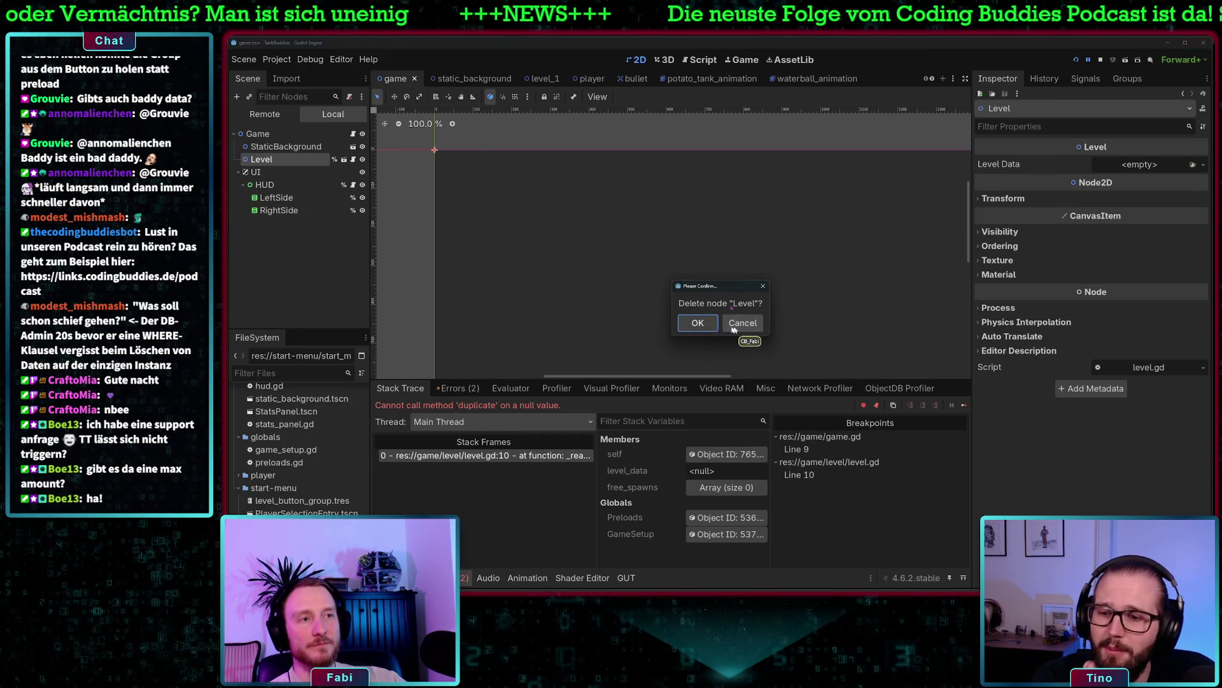
{"action": "left_click", "coordinate": [700, 320]}
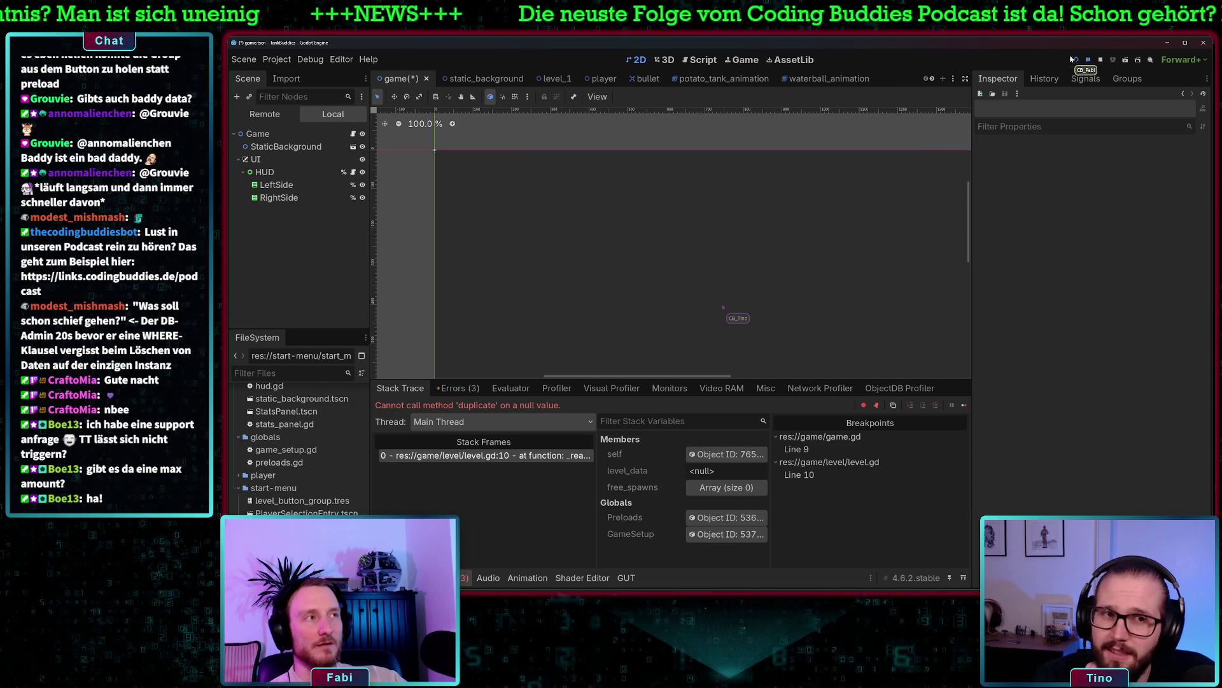
{"action": "left_click", "coordinate": [1098, 59]}
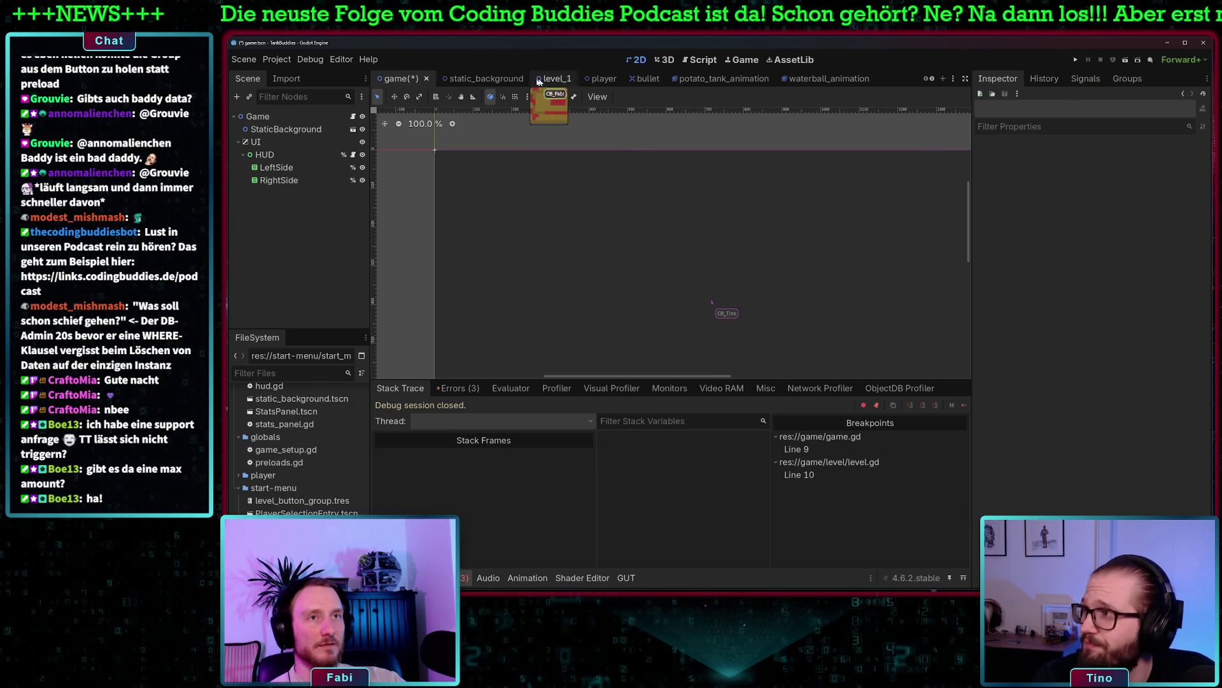
{"action": "key", "text": "ctrl+s"}
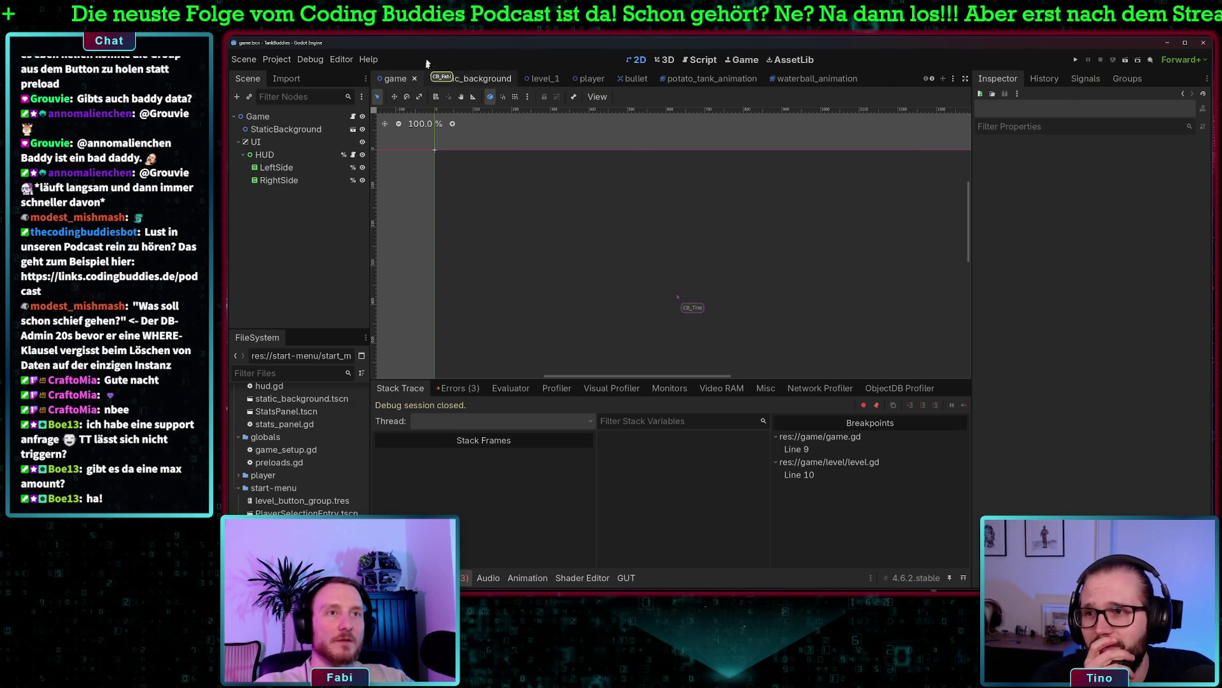
Remove the breakpoints at game.gd line 9 and level.gd line 10
{"action": "key", "text": "ctrl+F3"}
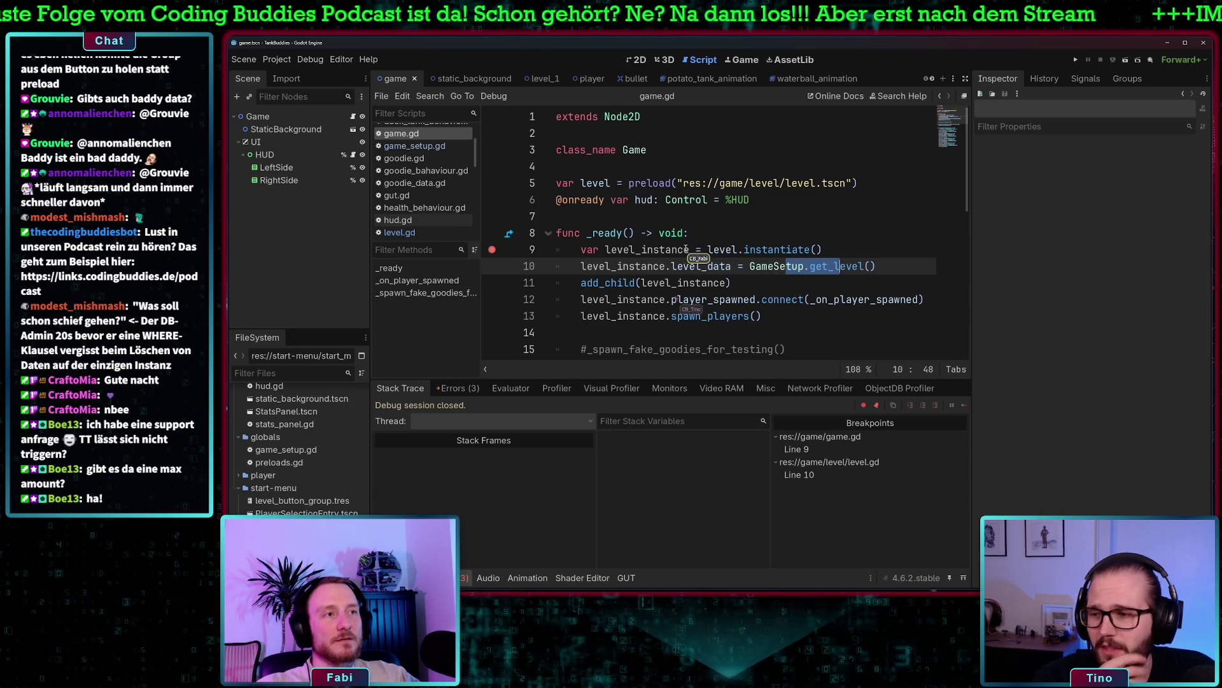
{"action": "scroll", "coordinate": [697, 254], "scroll_direction": "down", "scroll_amount": 2}
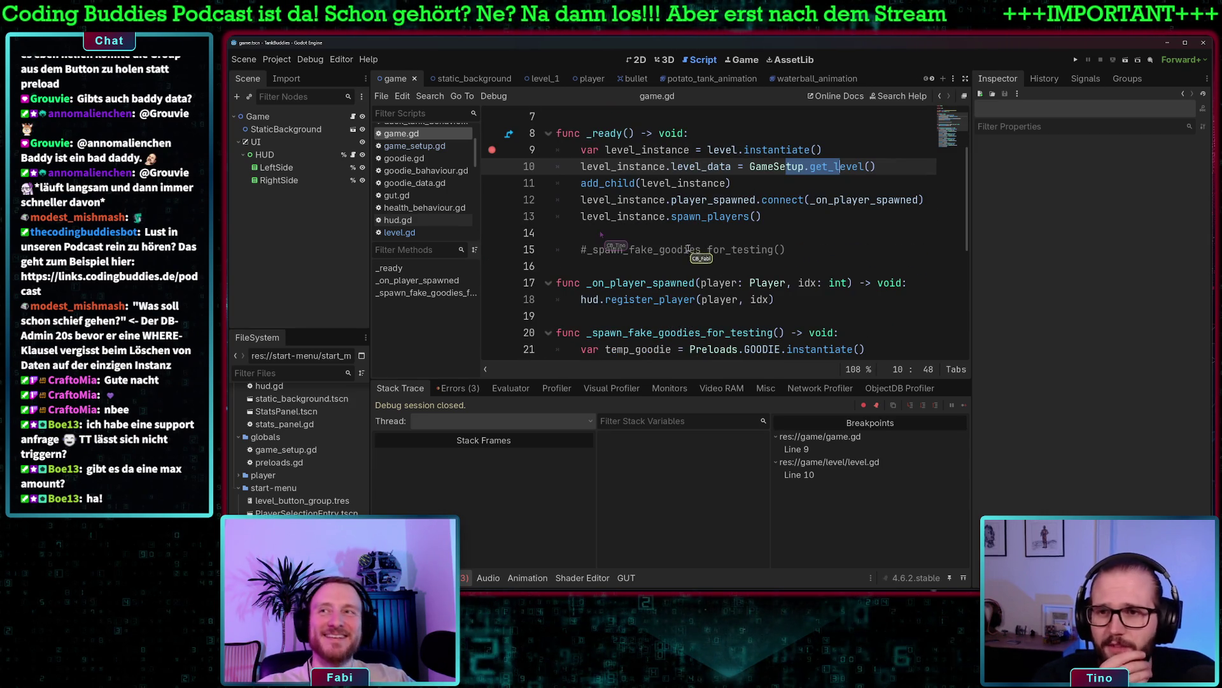
{"action": "left_click", "coordinate": [491, 153]}
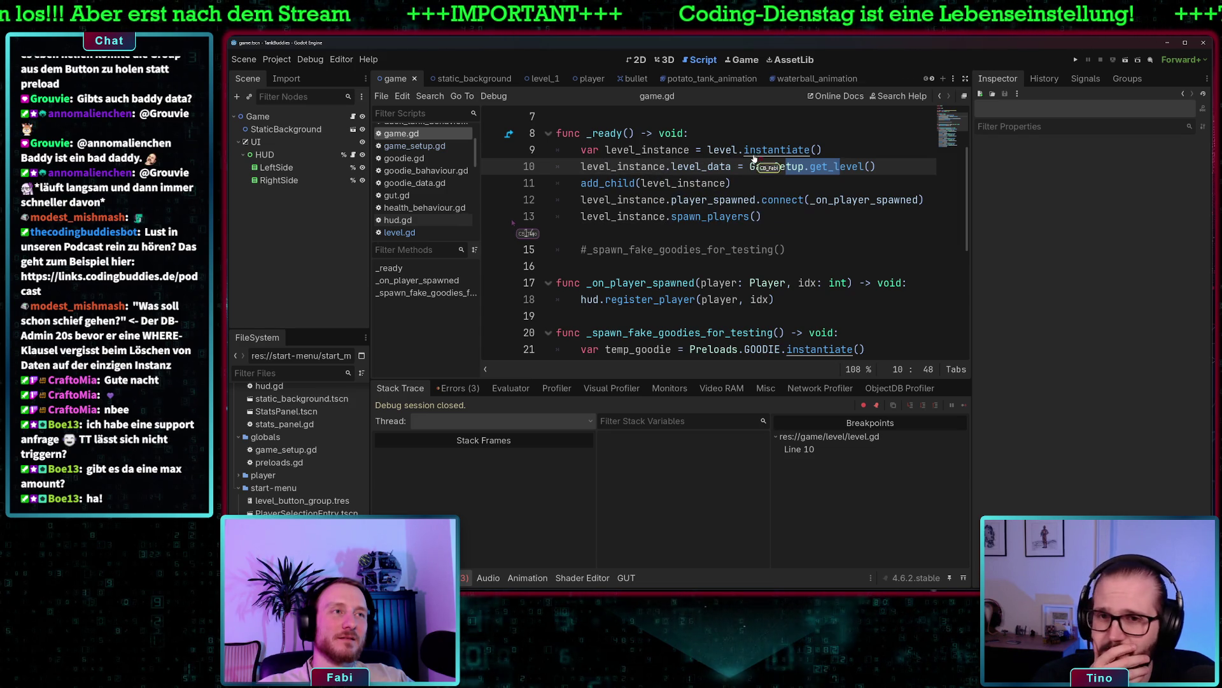
{"action": "scroll", "coordinate": [411, 203], "scroll_direction": "down", "scroll_amount": 2}
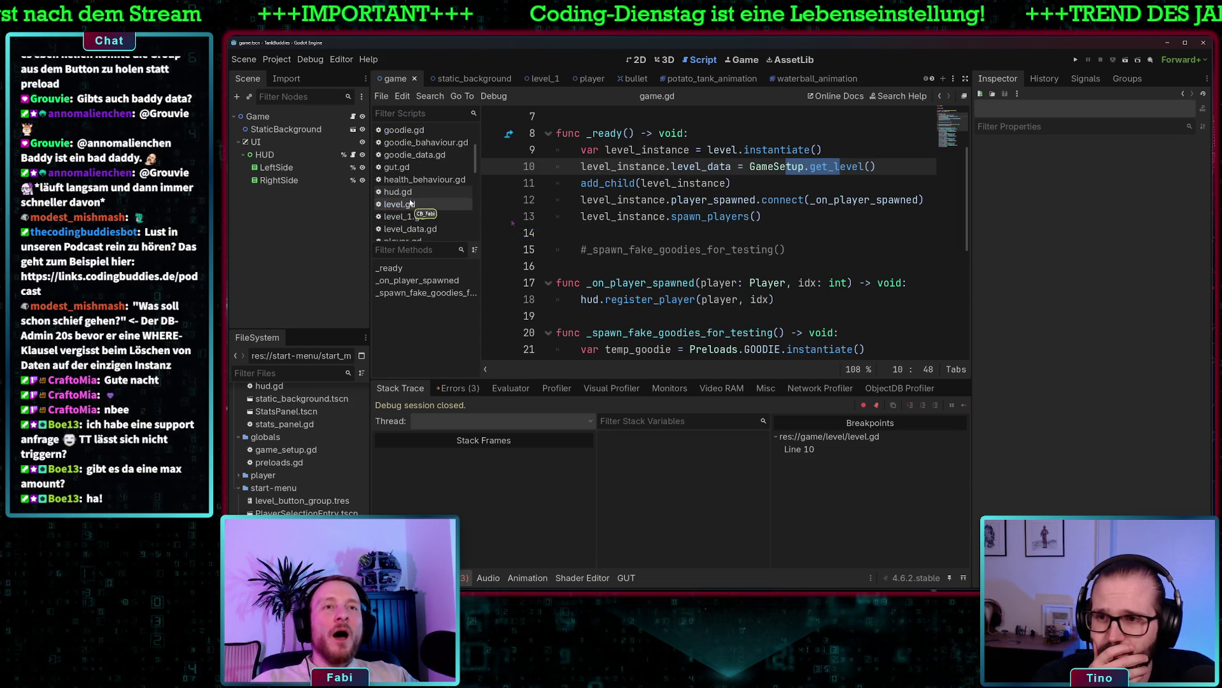
{"action": "left_click", "coordinate": [411, 203]}
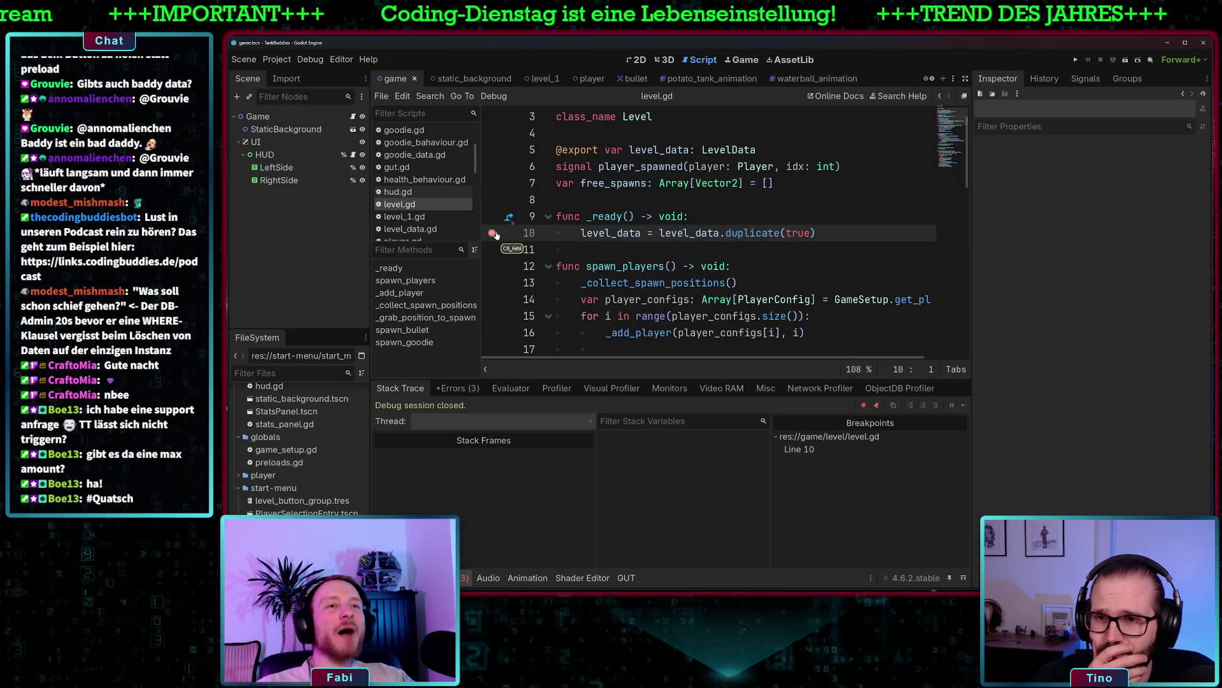
{"action": "left_click", "coordinate": [500, 233]}
Rerun the game with two Potato Tank players until it halts on the line 27 'walls' access
{"action": "key", "text": "F5"}
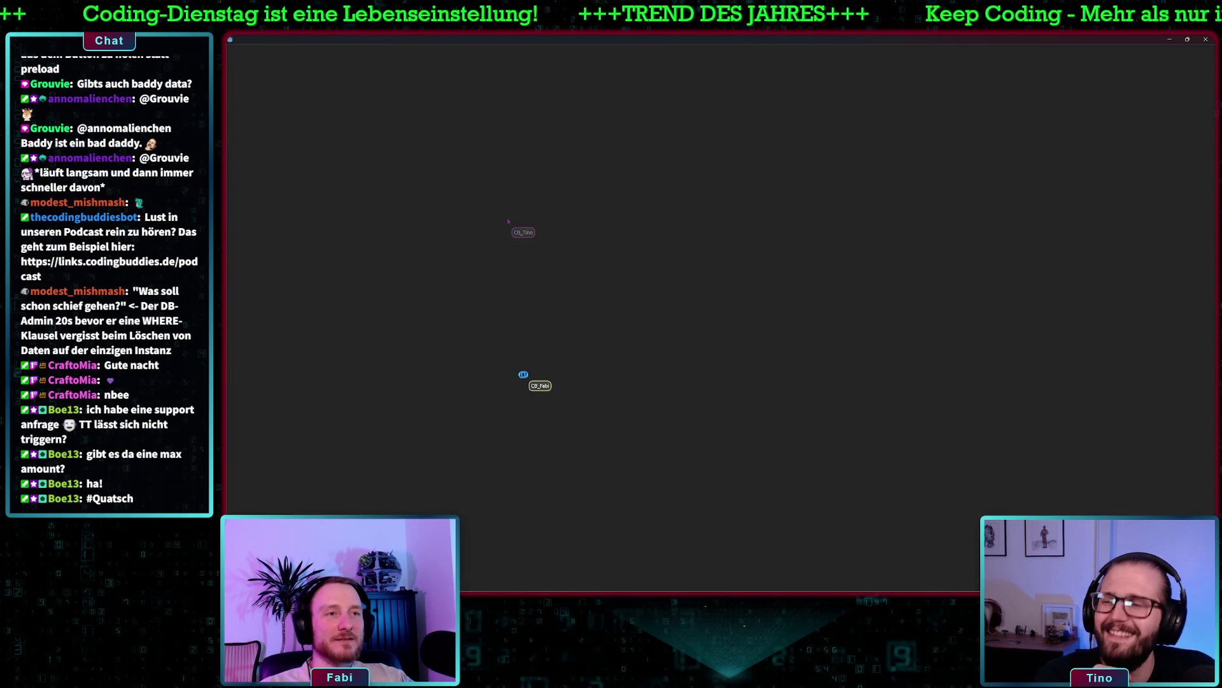
{"action": "left_click", "coordinate": [465, 519]}
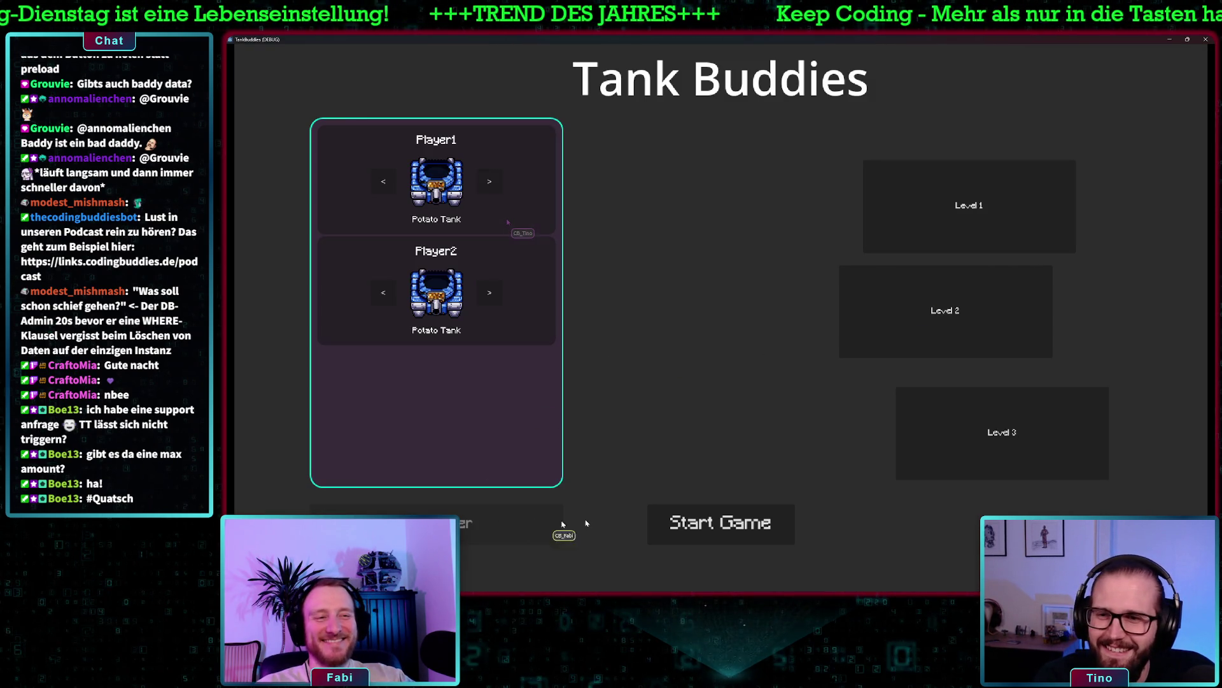
{"action": "left_click", "coordinate": [701, 524]}
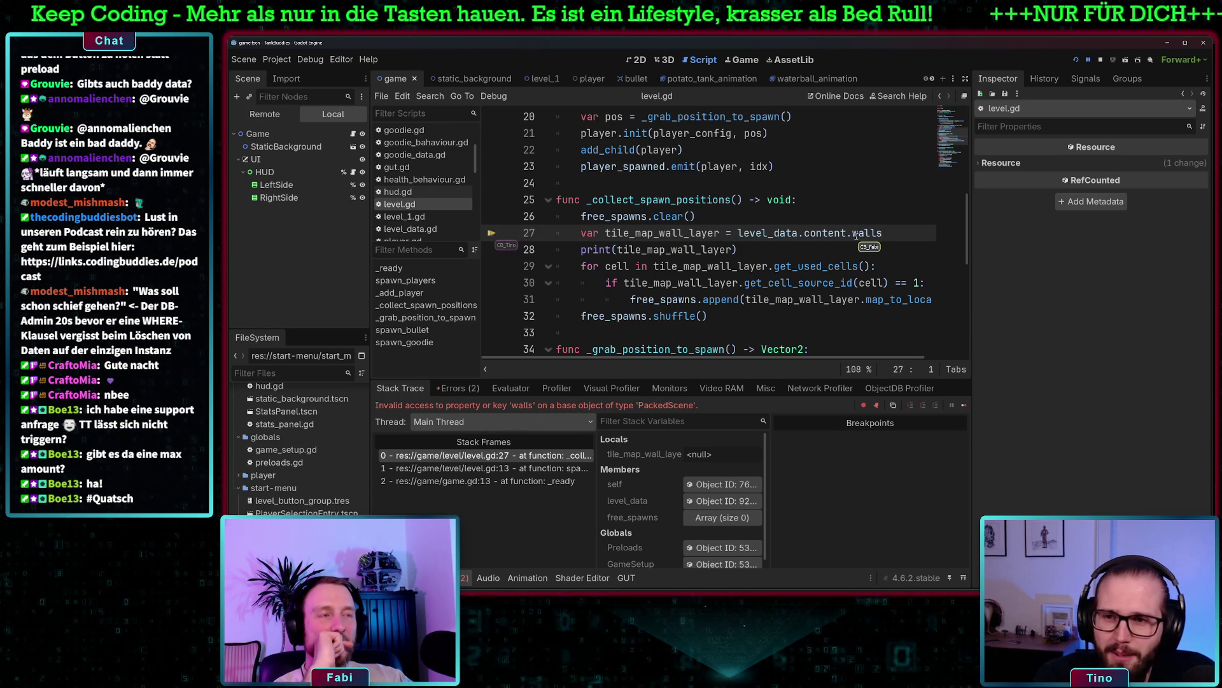
Keep the line 27 breakpoint, add one on line 26, and inspect the level_data resource
{"action": "left_click", "coordinate": [492, 233]}
{"action": "left_click", "coordinate": [492, 234]}
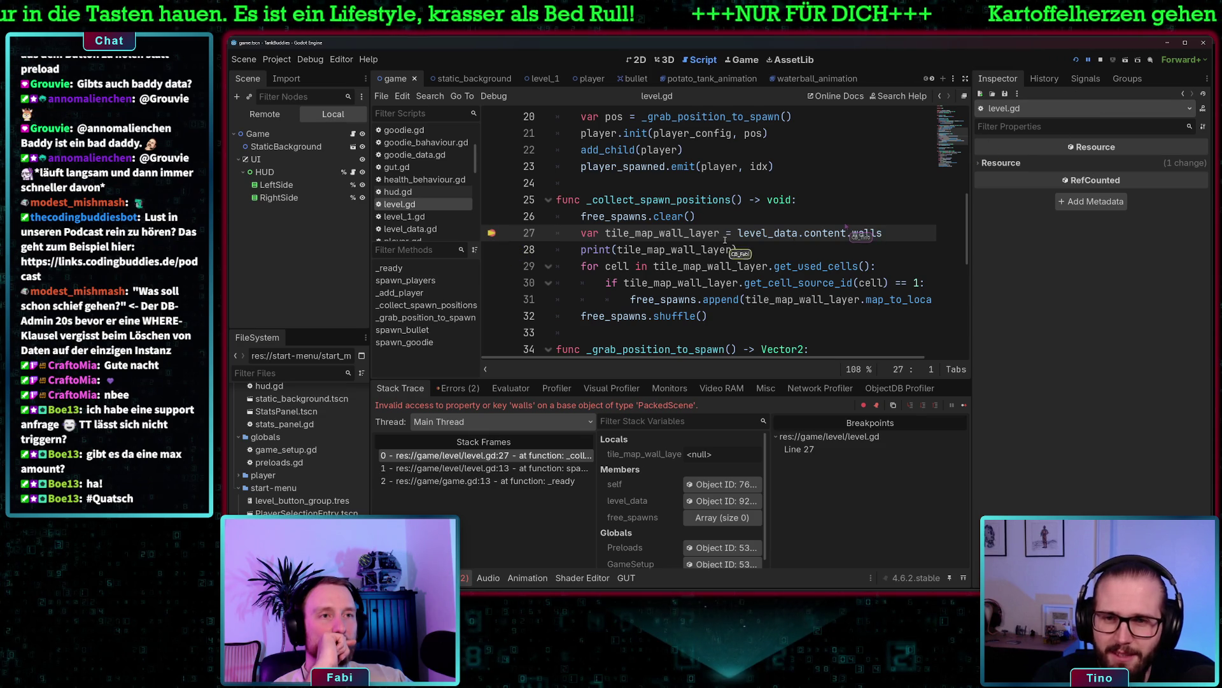
{"action": "left_click", "coordinate": [492, 217]}
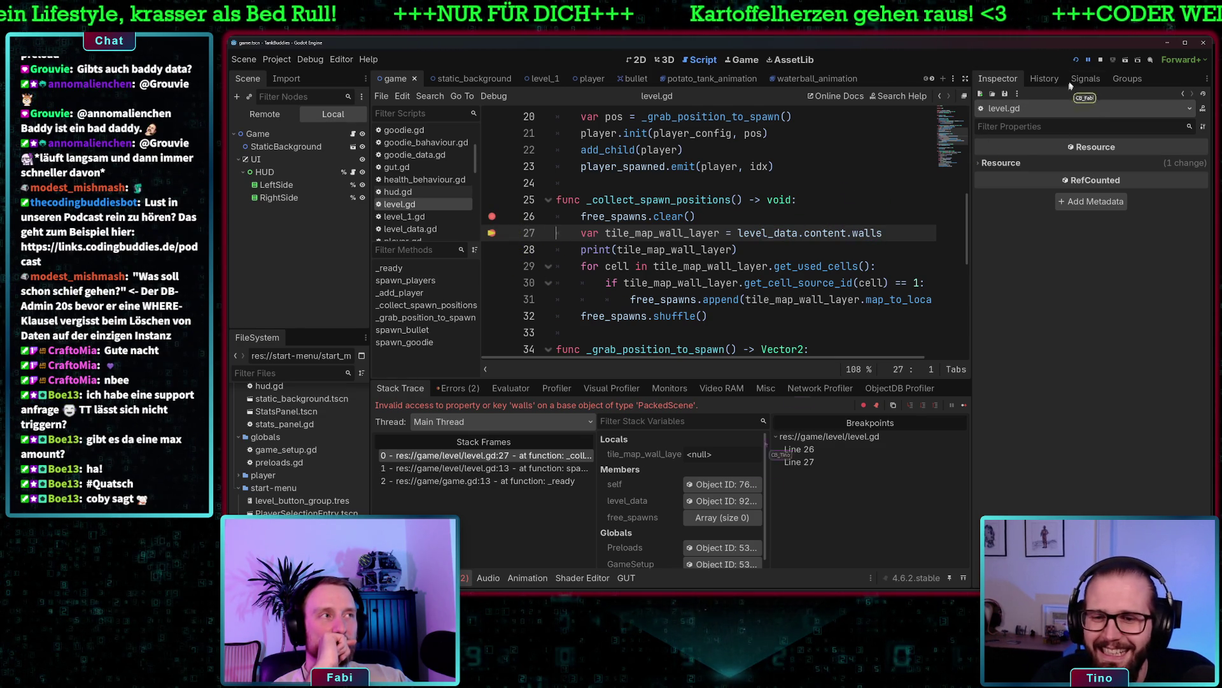
{"action": "left_click", "coordinate": [722, 501]}
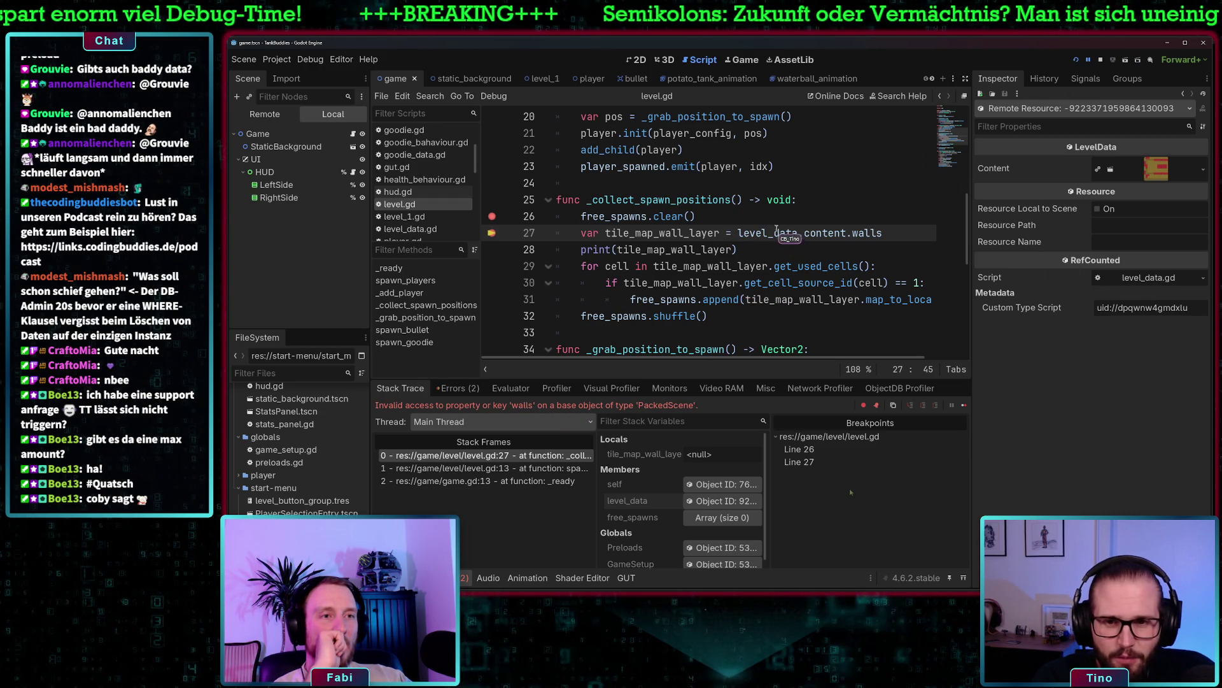
Remove '.walls' from line 27 and clear the line 26 breakpoint
{"action": "left_click", "coordinate": [737, 217]}
{"action": "double_click", "coordinate": [867, 233]}
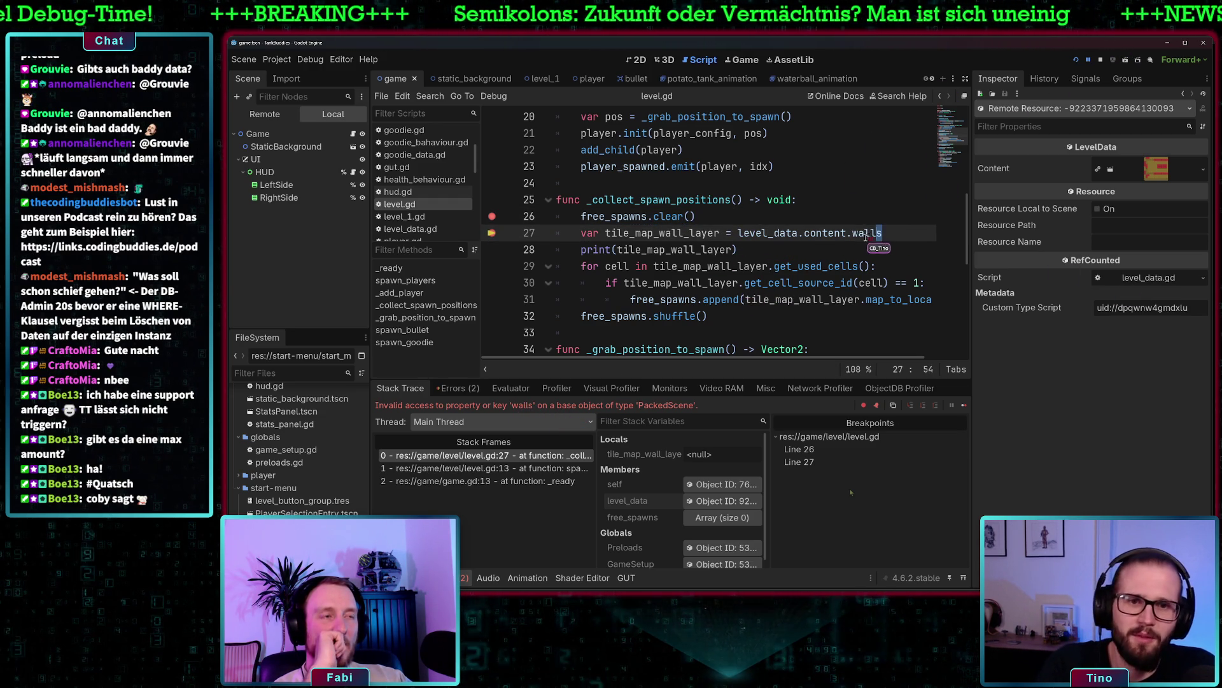
{"action": "key", "text": "BackSpace"}
{"action": "key", "text": "BackSpace"}
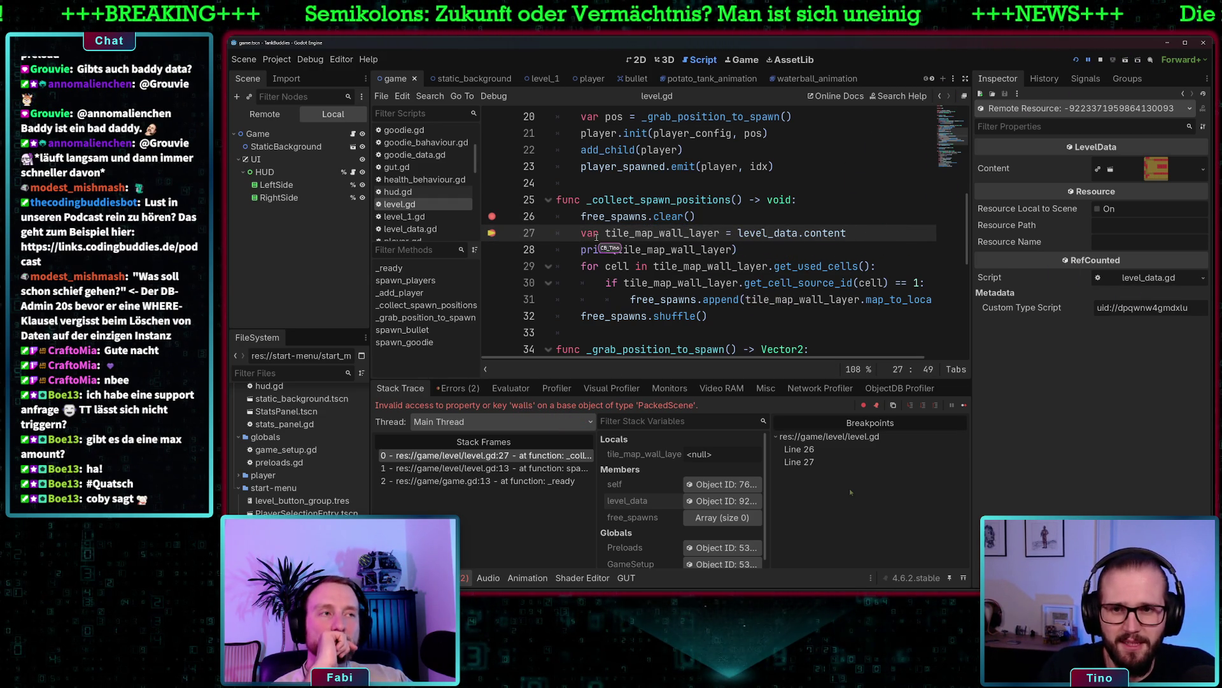
{"action": "left_click", "coordinate": [491, 216]}
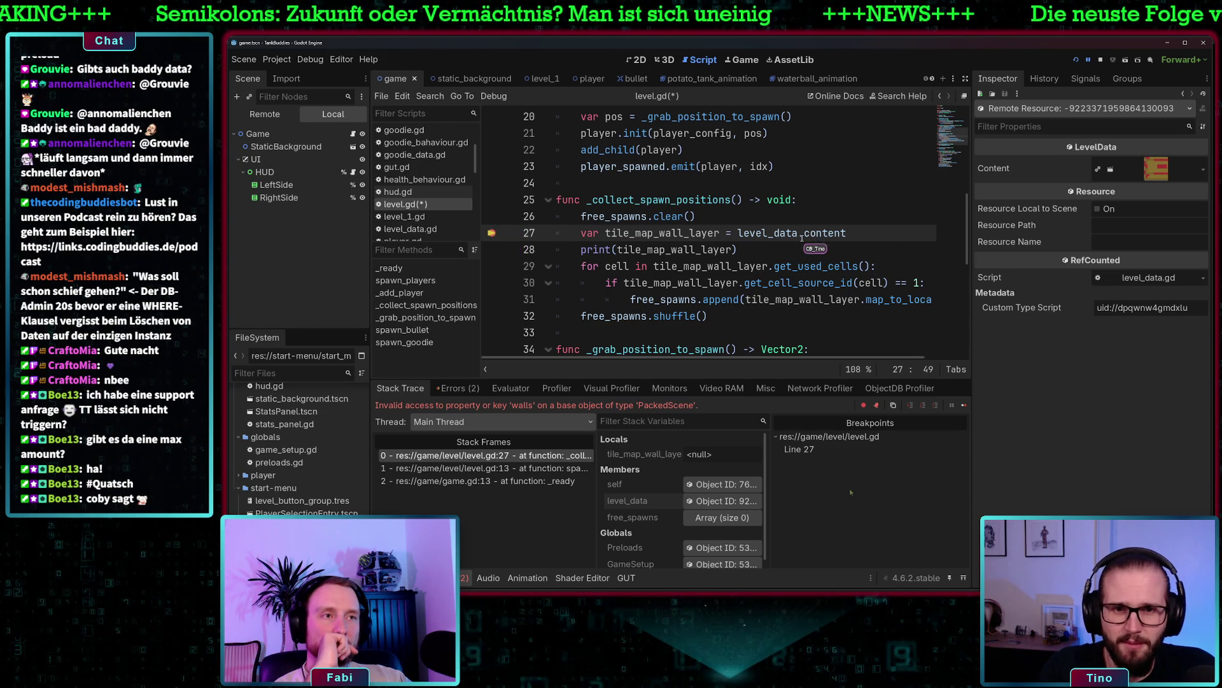
Restart with two players, step past line 27, and inspect the tile_map_wall_layer PackedScene value
{"action": "left_click", "coordinate": [1076, 60]}
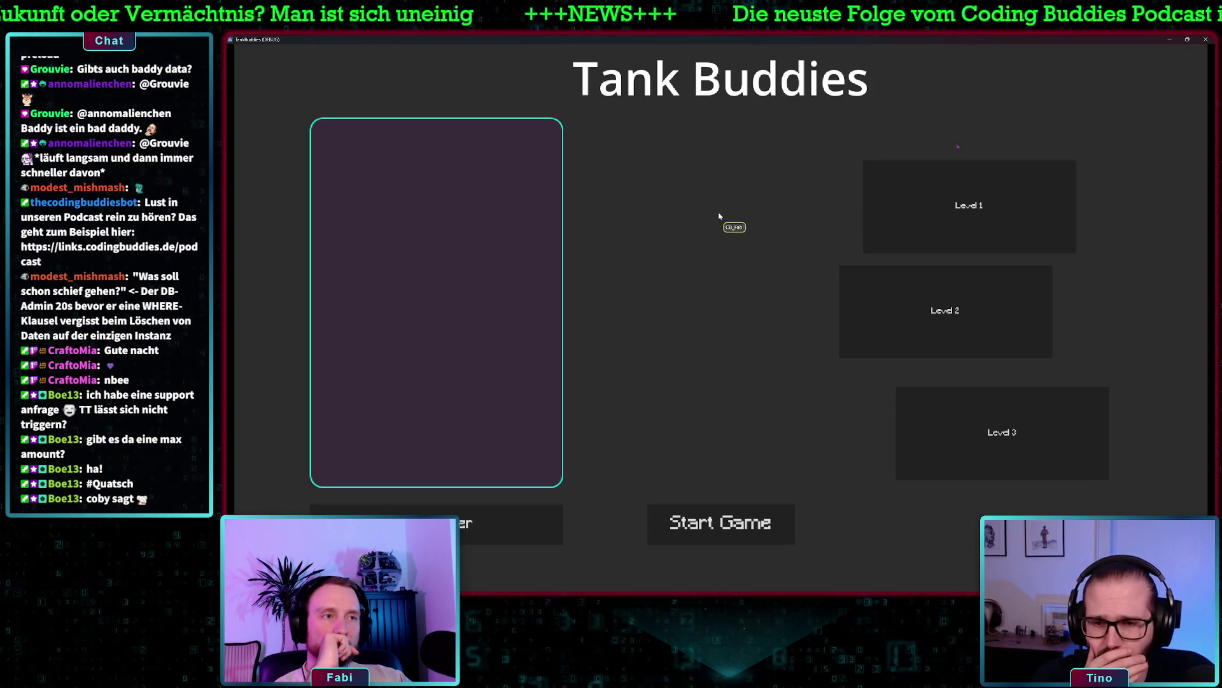
{"action": "left_click", "coordinate": [474, 519]}
{"action": "left_click", "coordinate": [474, 518]}
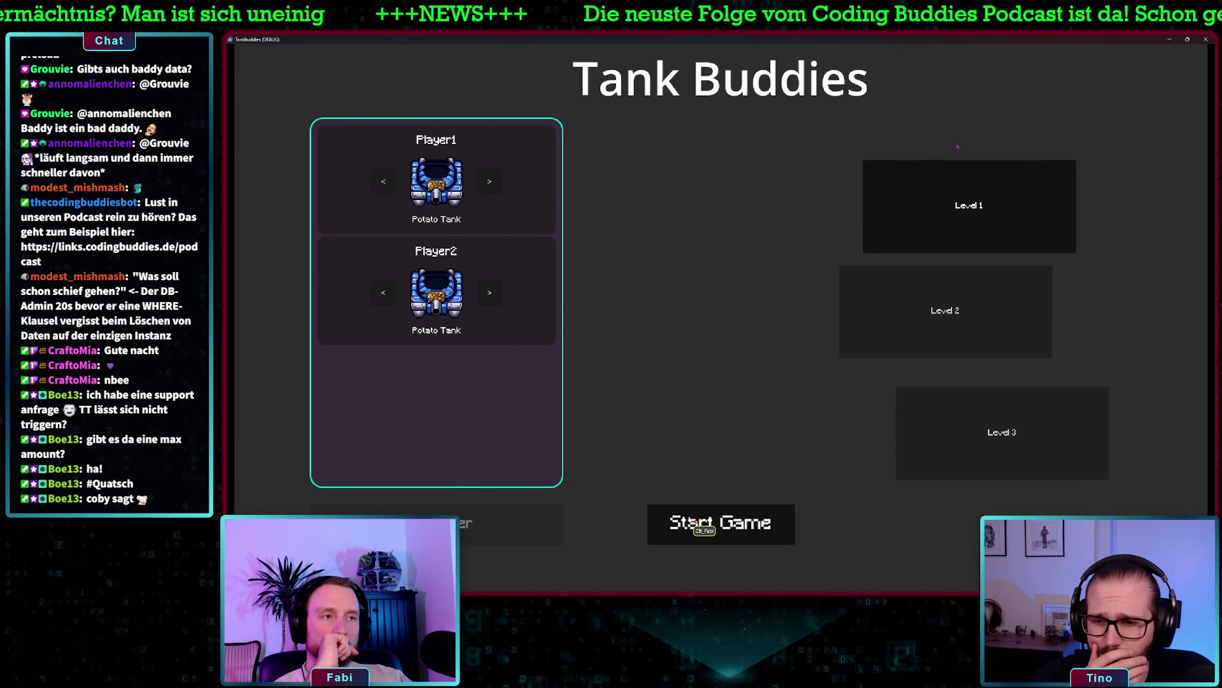
{"action": "left_click", "coordinate": [721, 523]}
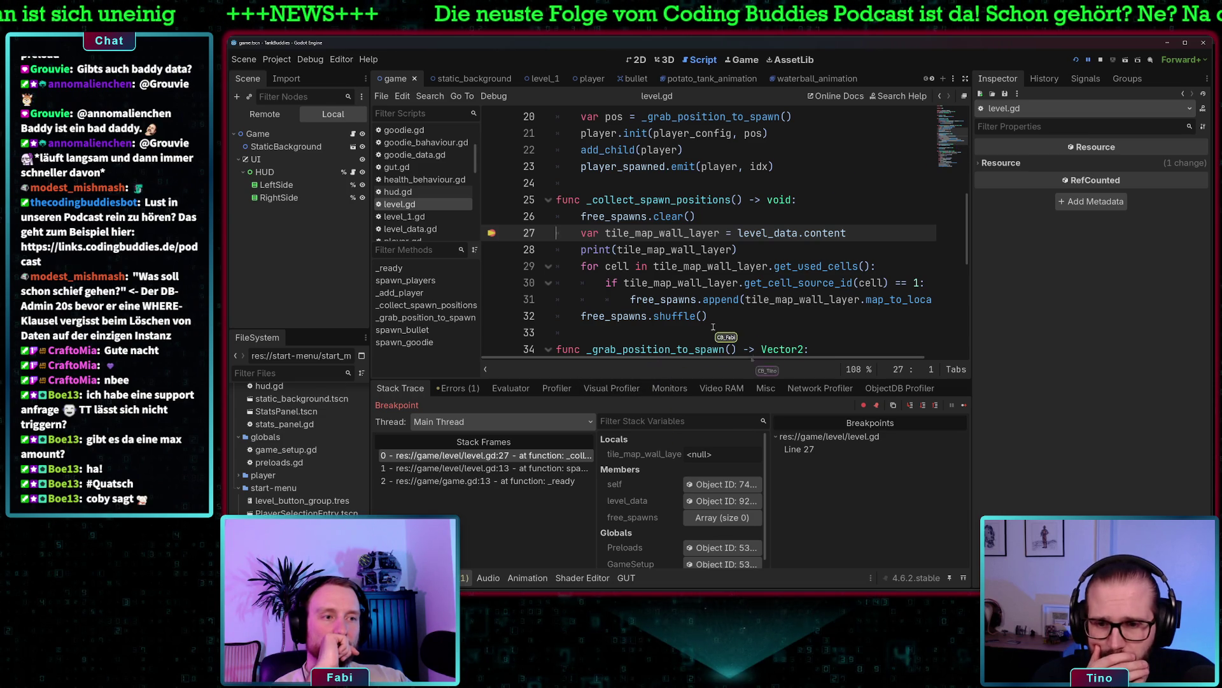
{"action": "left_click", "coordinate": [911, 405]}
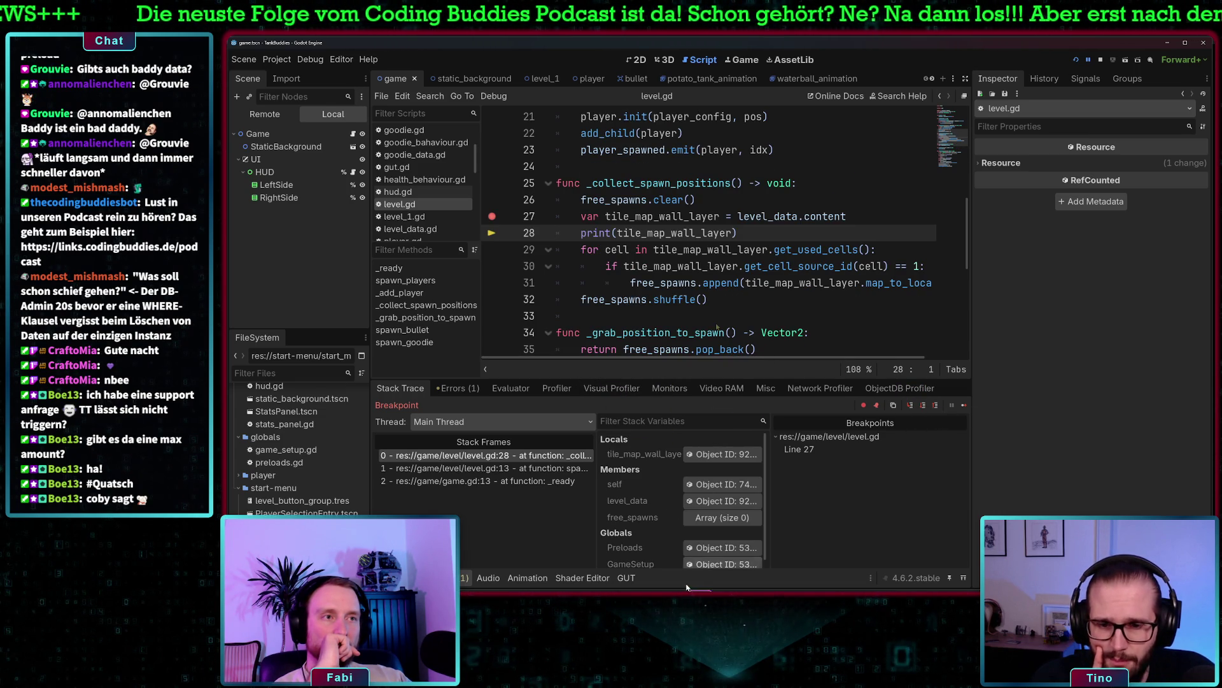
{"action": "left_click", "coordinate": [708, 457]}
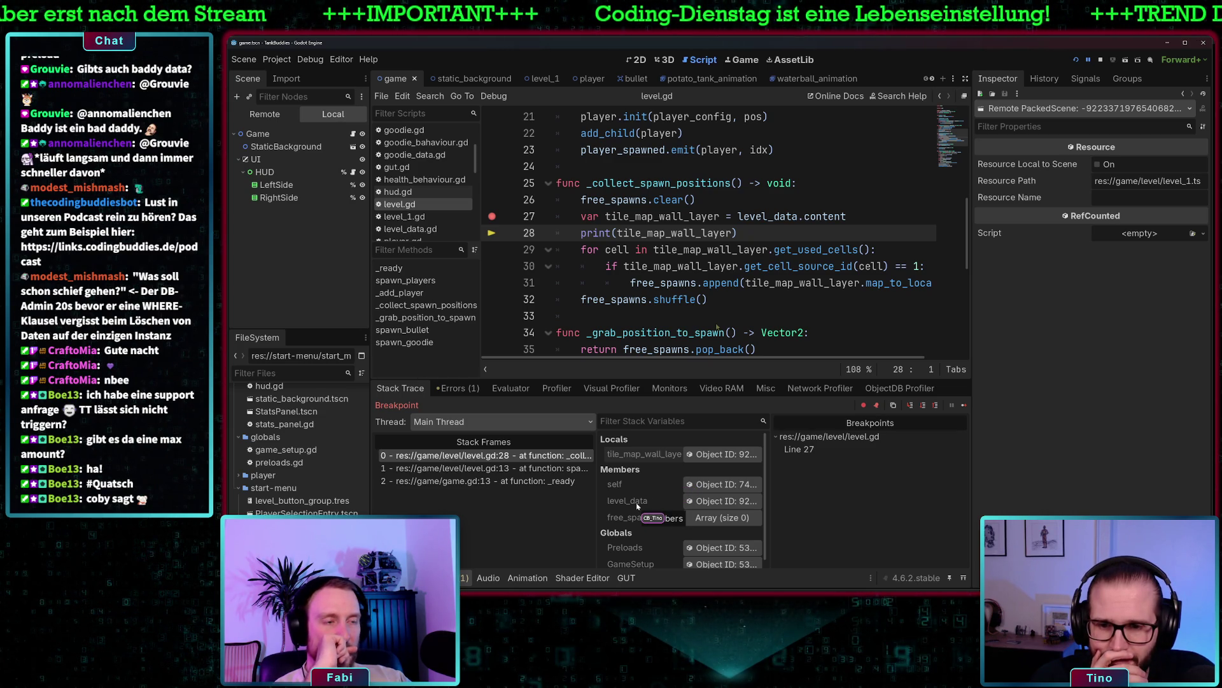
Inspect the live Level node under Game in the Remote scene tree
{"action": "scroll", "coordinate": [637, 506], "scroll_direction": "down", "scroll_amount": 1}
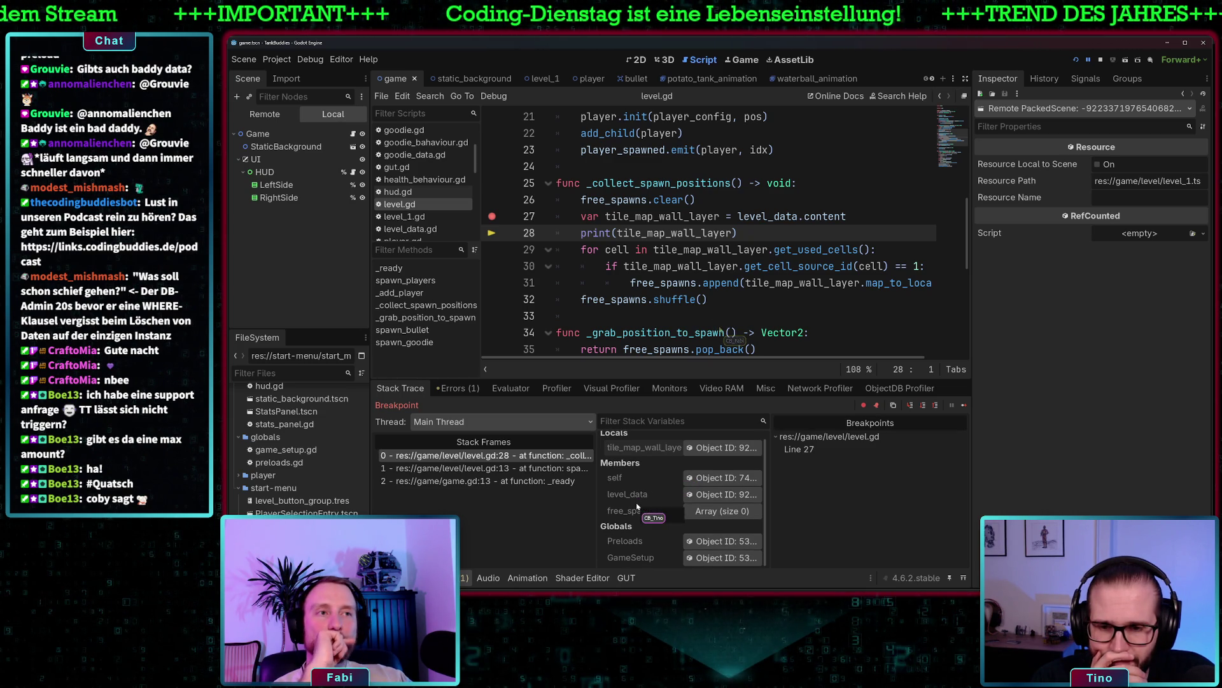
{"action": "scroll", "coordinate": [637, 506], "scroll_direction": "up", "scroll_amount": 1}
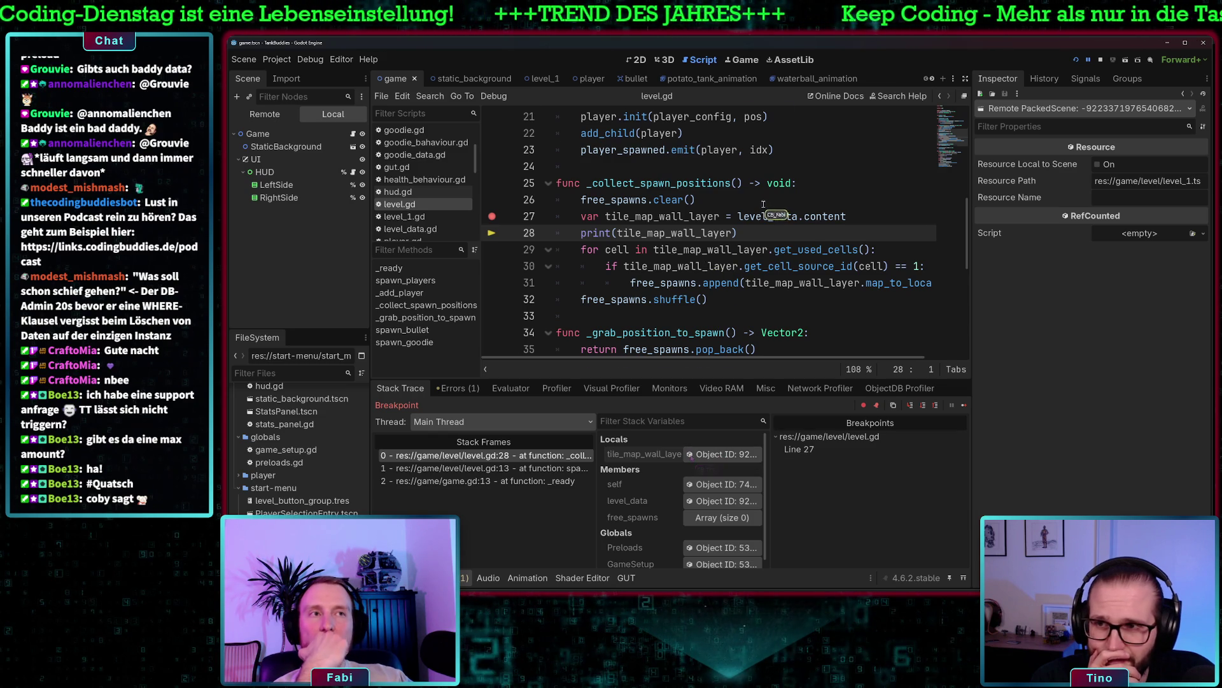
{"action": "scroll", "coordinate": [762, 207], "scroll_direction": "up", "scroll_amount": 2}
{"action": "scroll", "coordinate": [762, 203], "scroll_direction": "up", "scroll_amount": 3}
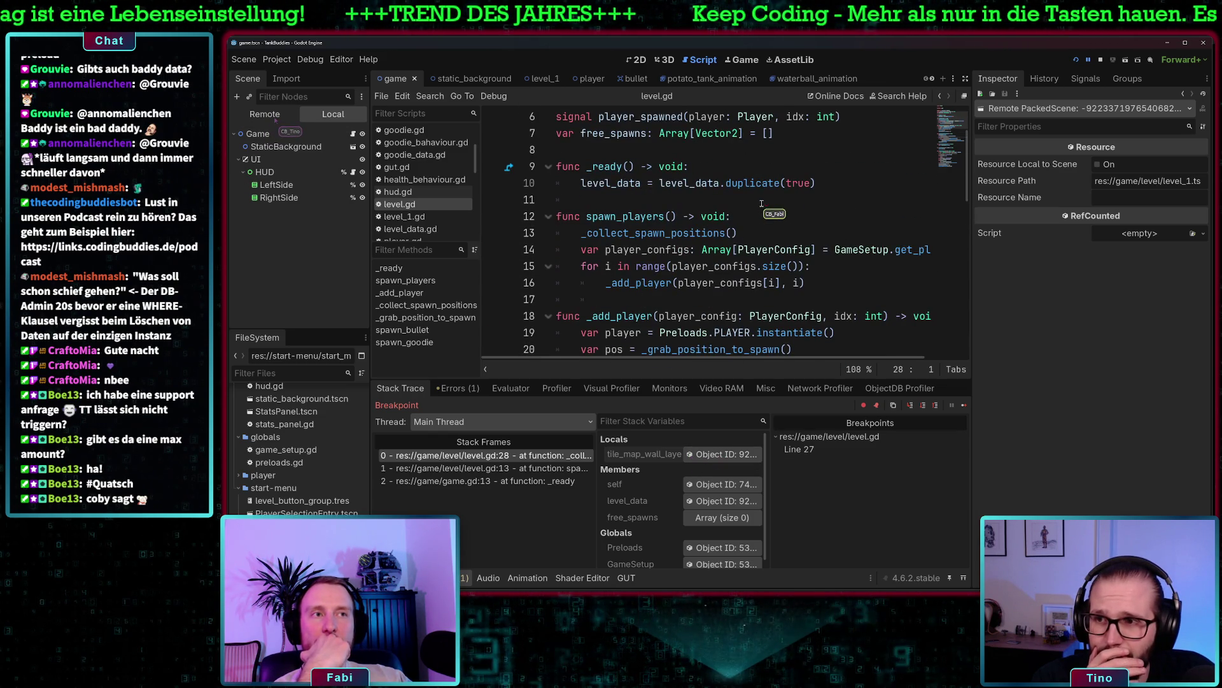
{"action": "left_click", "coordinate": [275, 118]}
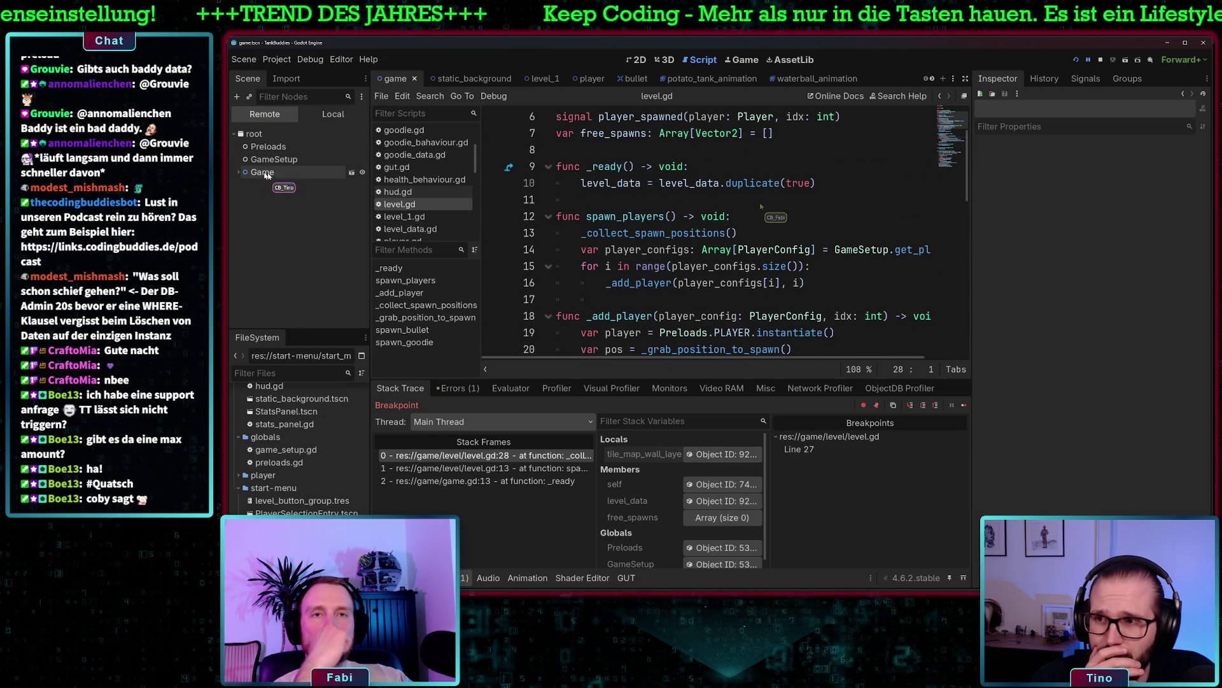
{"action": "left_click", "coordinate": [238, 173]}
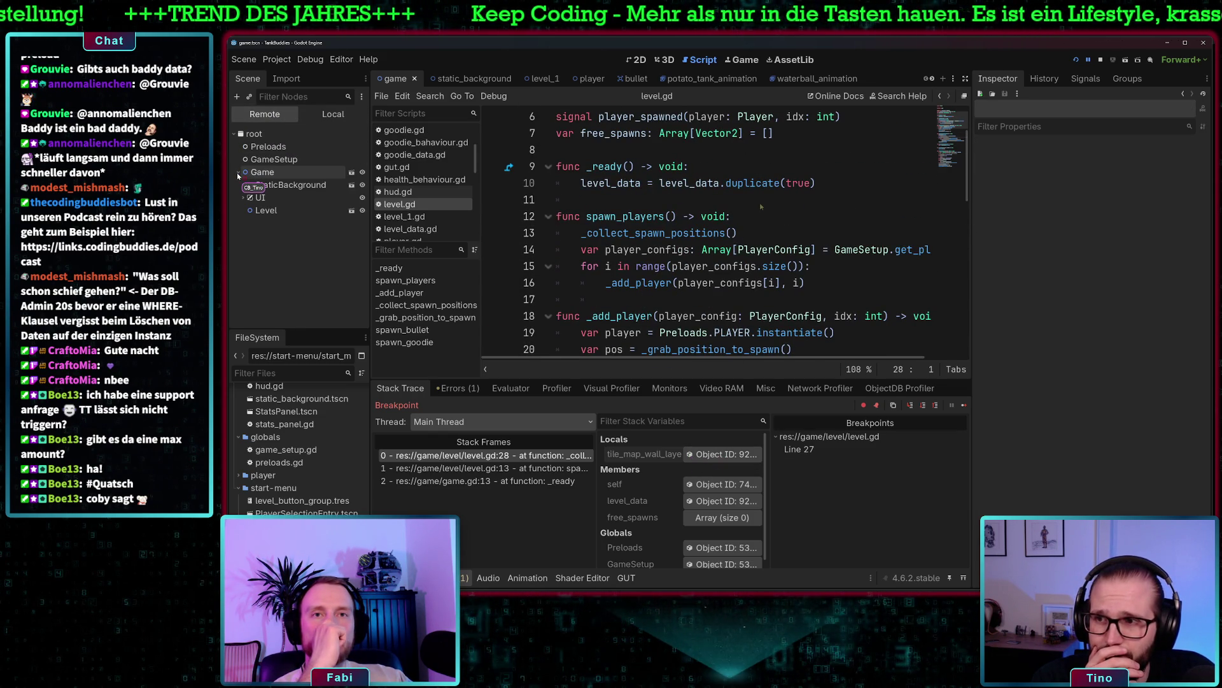
{"action": "left_click", "coordinate": [262, 212]}
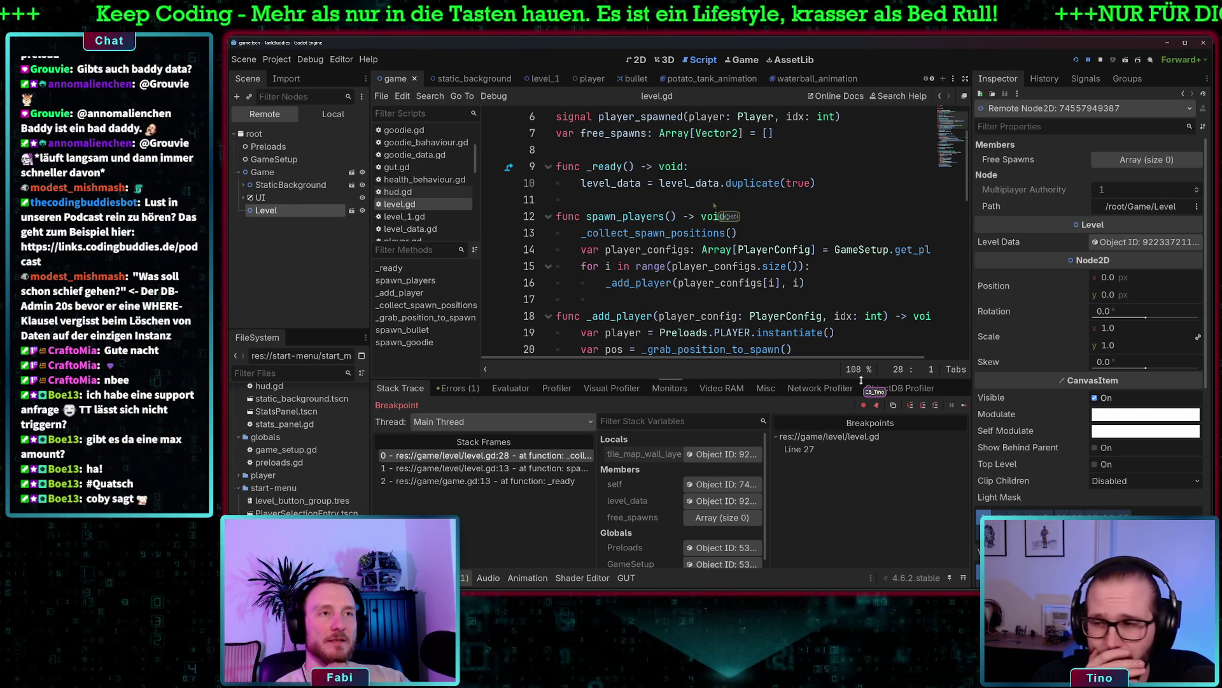
Start a new line after the level_data duplicate statement on line 10 of _ready
{"action": "scroll", "coordinate": [713, 203], "scroll_direction": "up", "scroll_amount": 1}
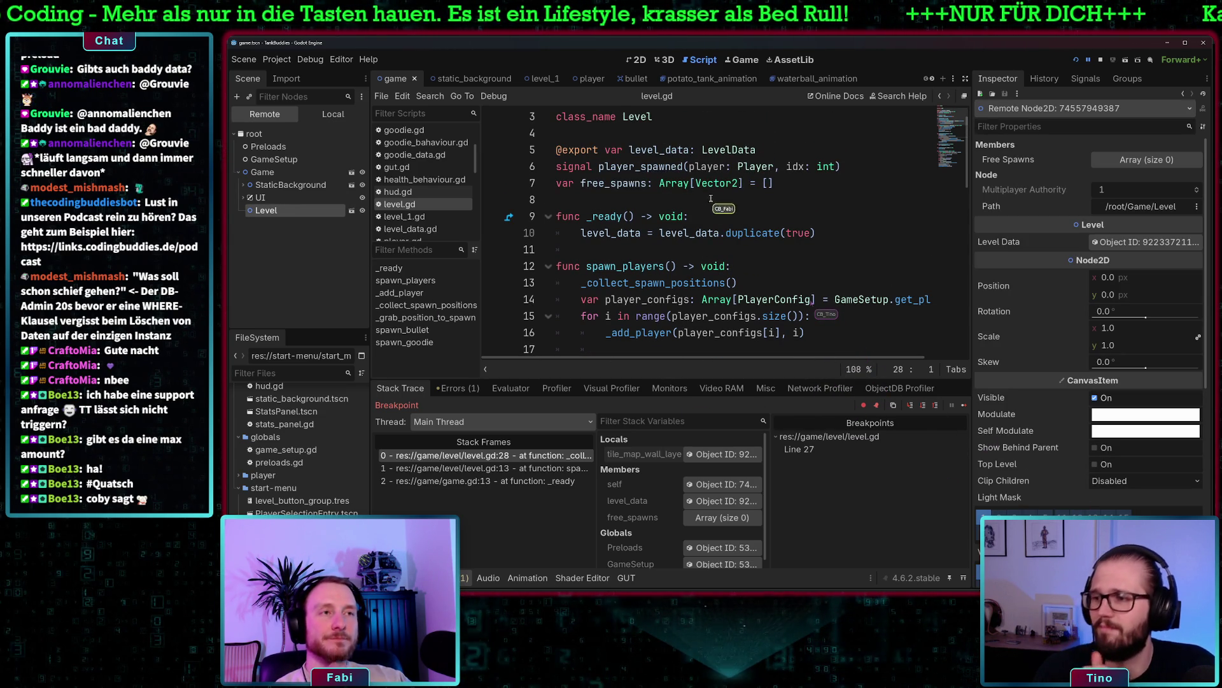
{"action": "scroll", "coordinate": [686, 208], "scroll_direction": "down", "scroll_amount": 2}
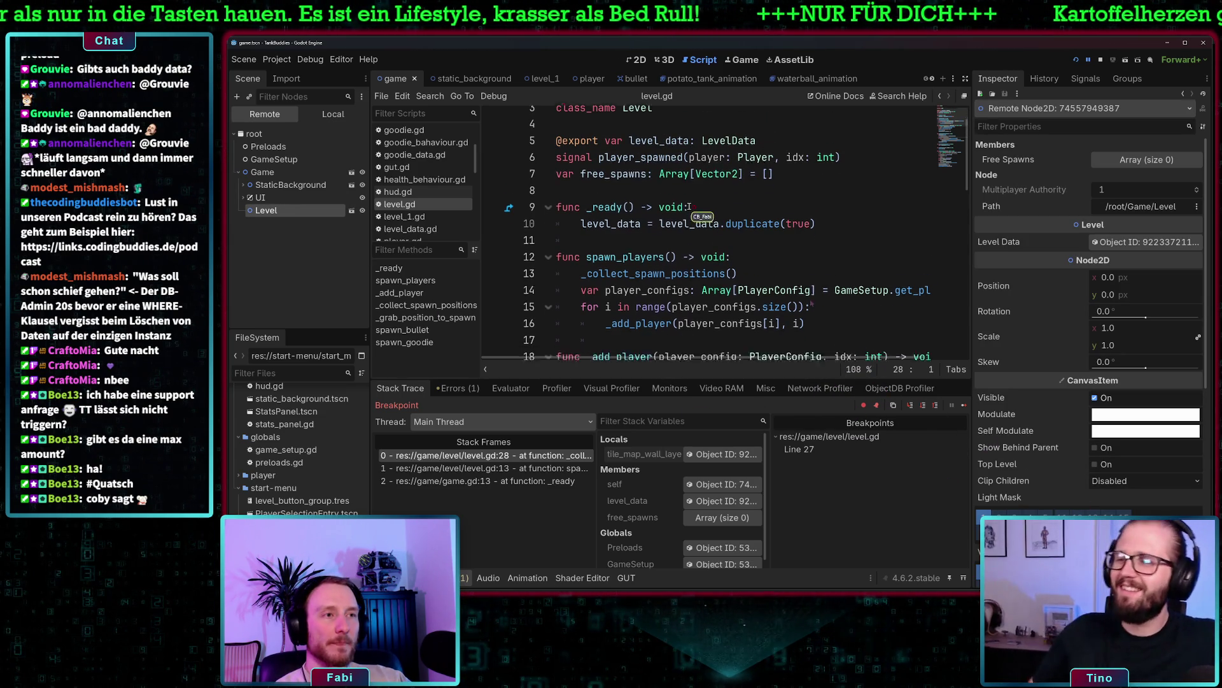
{"action": "scroll", "coordinate": [688, 207], "scroll_direction": "up", "scroll_amount": 1}
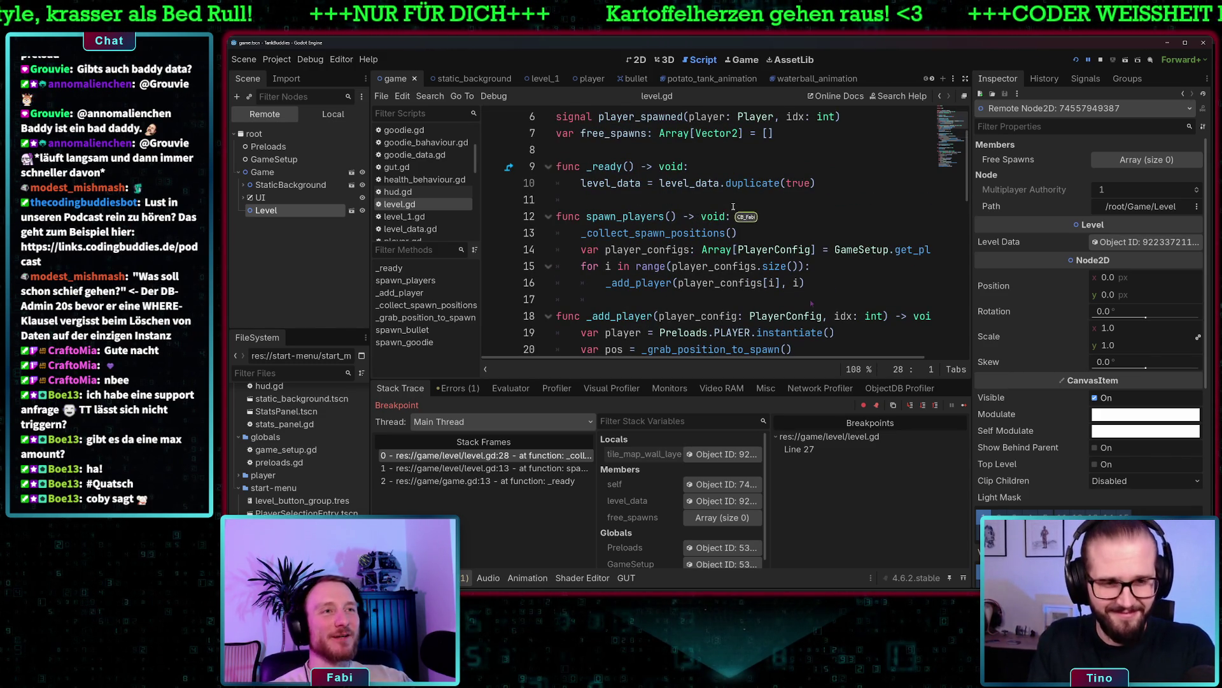
{"action": "scroll", "coordinate": [733, 210], "scroll_direction": "up", "scroll_amount": 1}
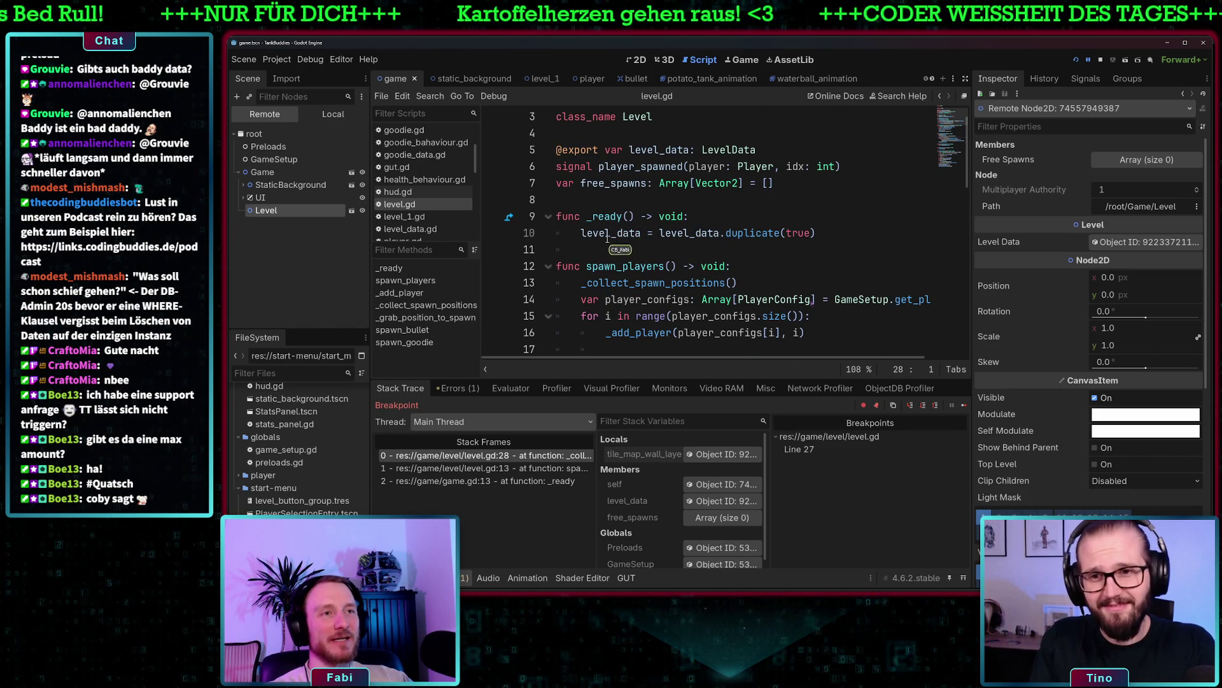
{"action": "double_click", "coordinate": [671, 152]}
{"action": "scroll", "coordinate": [732, 276], "scroll_direction": "down", "scroll_amount": 1}
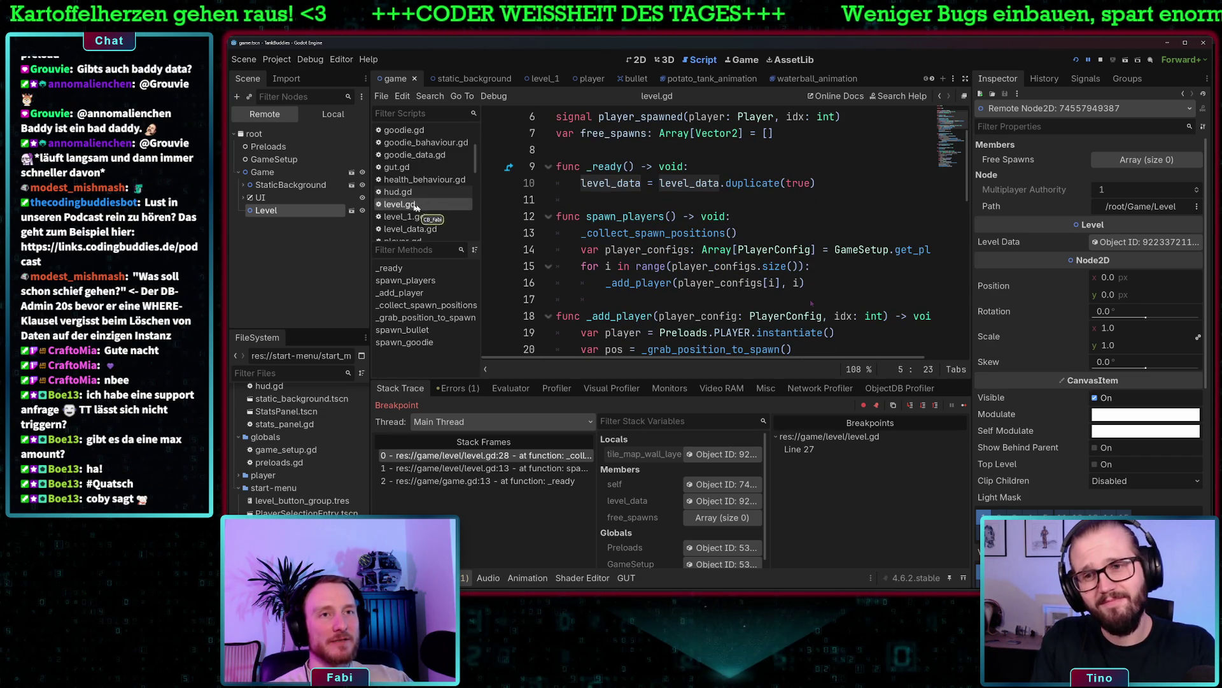
{"action": "left_click_drag", "start_coordinate": [827, 182], "coordinate": [579, 184]}
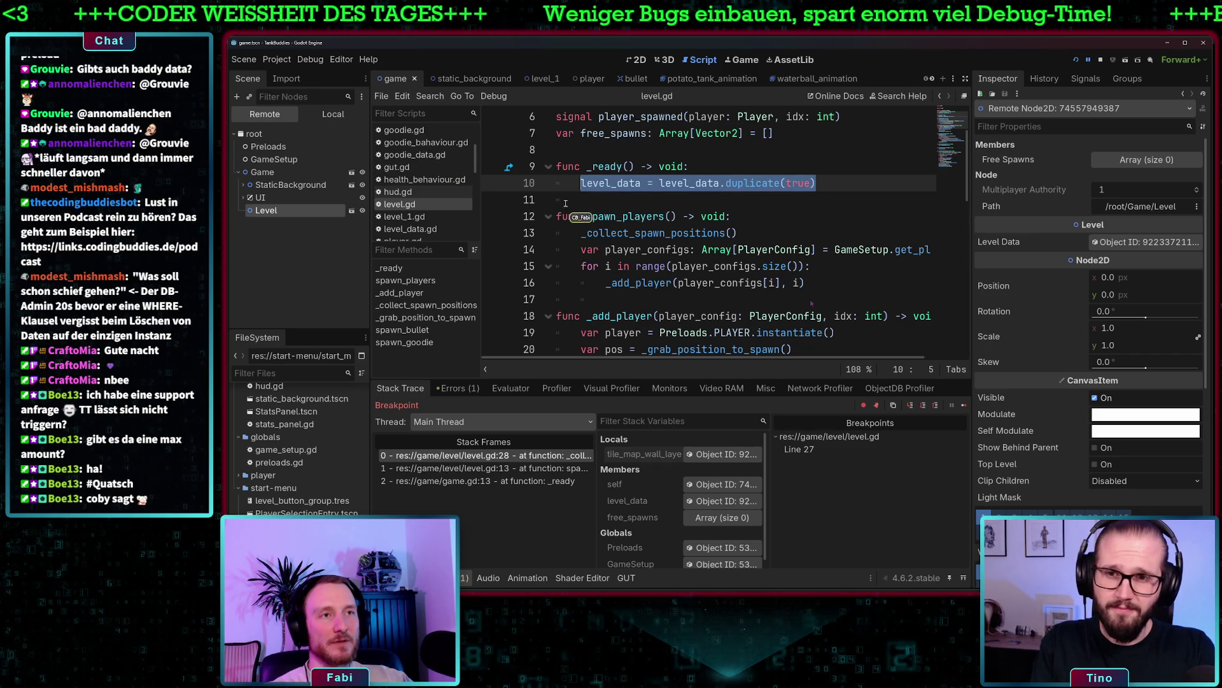
{"action": "left_click", "coordinate": [836, 180]}
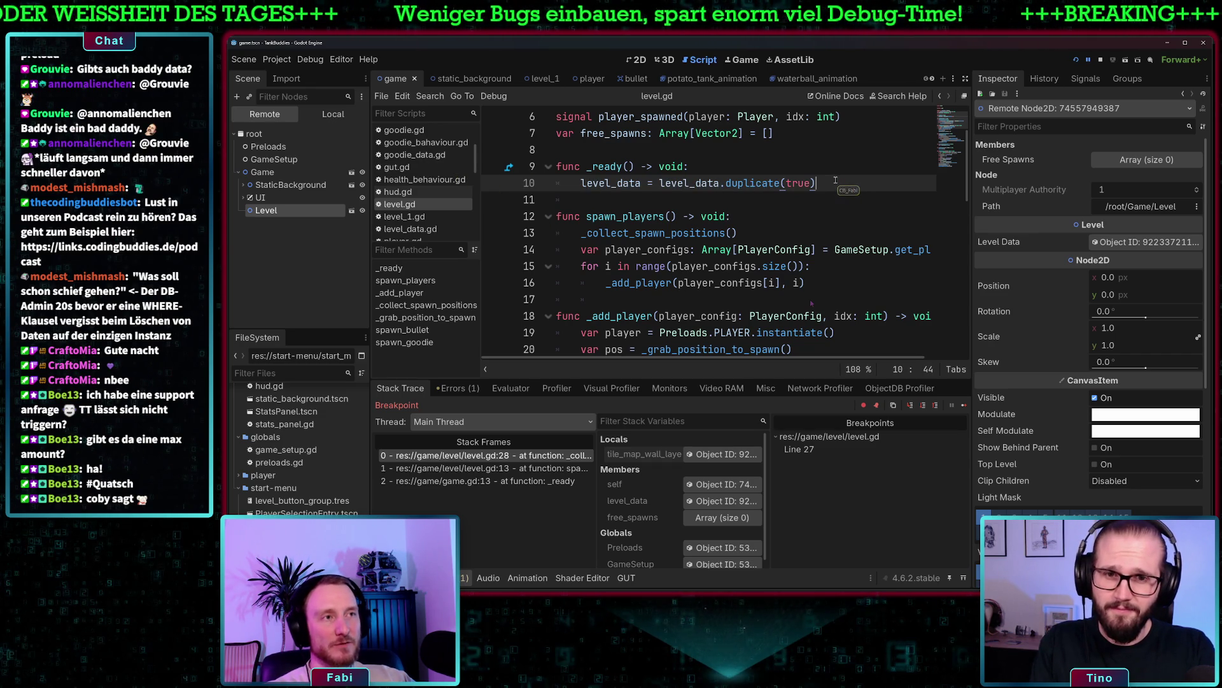
{"action": "key", "text": "Return"}
{"action": "type", "text": "level"}
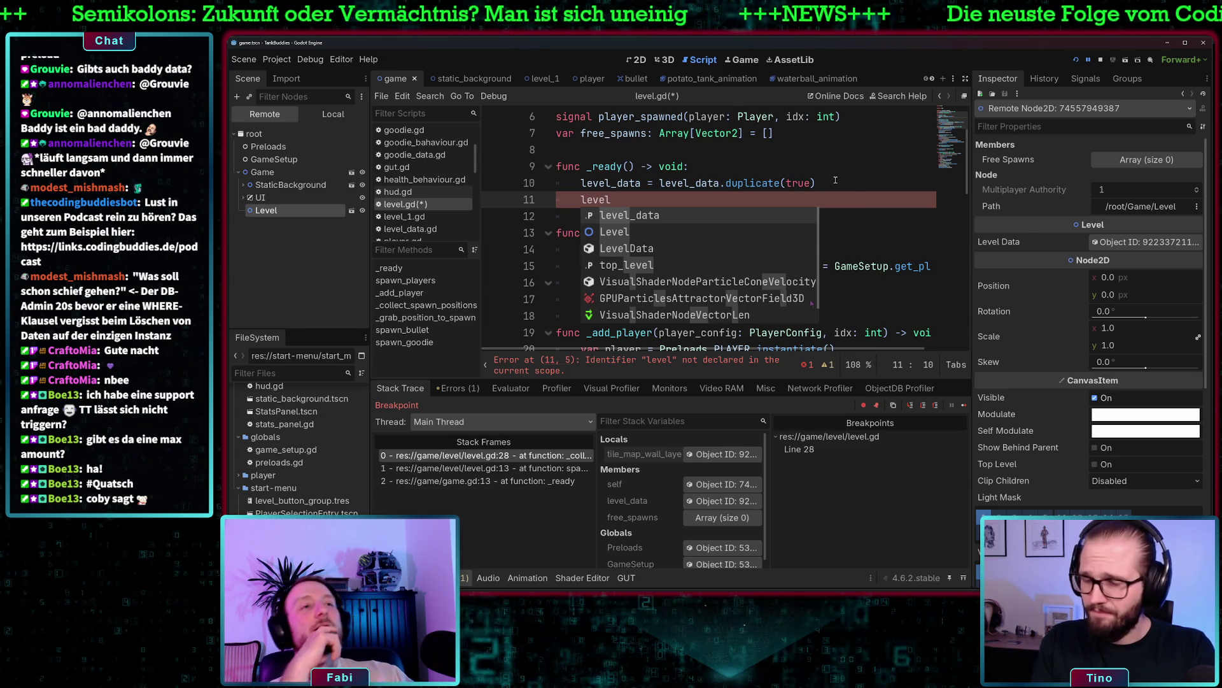
Remove the unfinished line 11 from level.gd and look through bullet.gd
{"action": "key", "text": "BackSpace"}
{"action": "key", "text": "BackSpace"}
{"action": "key", "text": "BackSpace"}
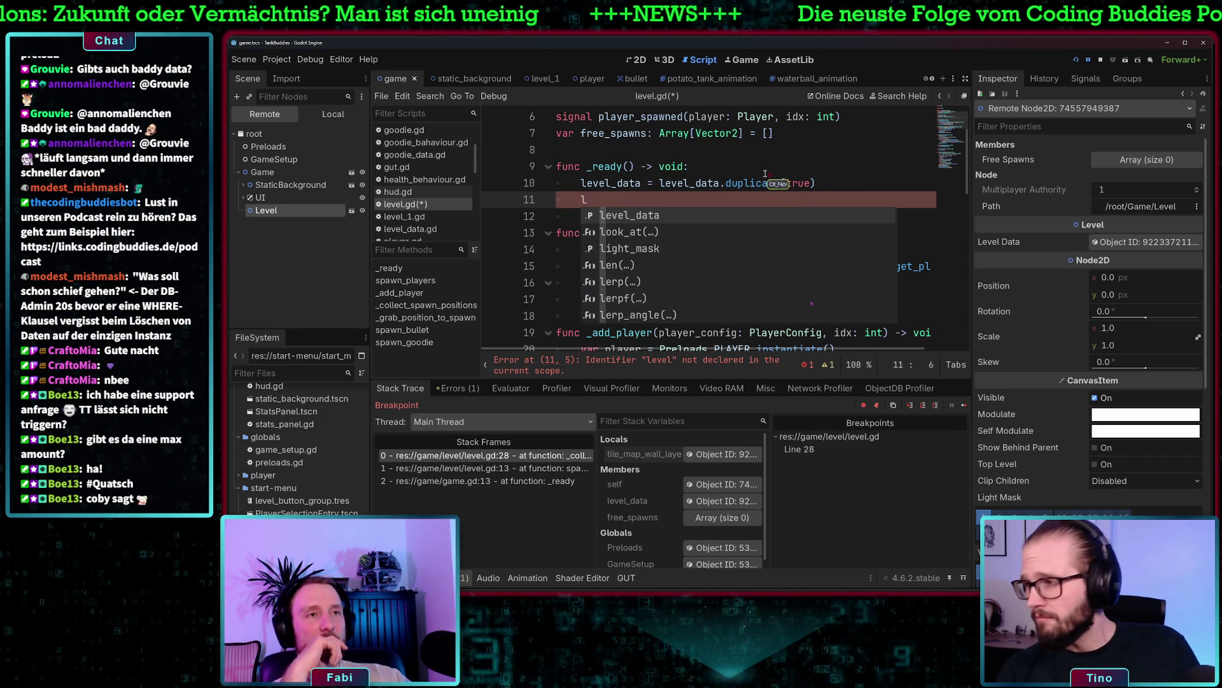
{"action": "key", "text": "BackSpace"}
{"action": "key", "text": "BackSpace"}
{"action": "key", "text": "BackSpace"}
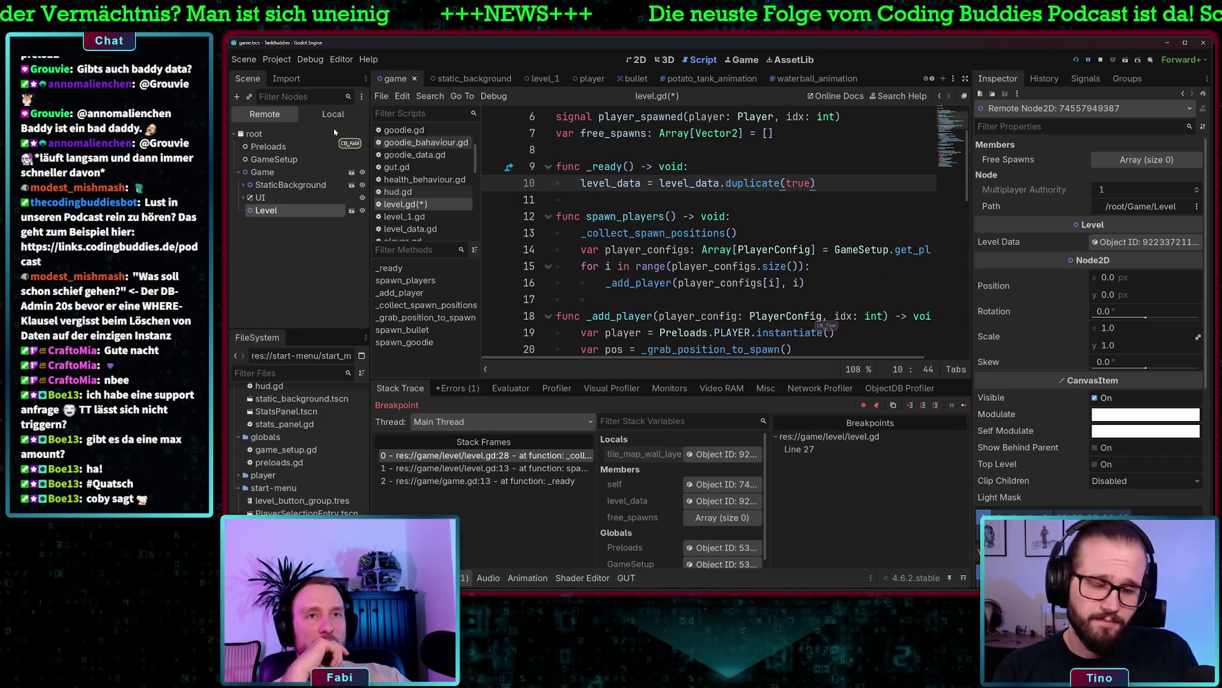
{"action": "scroll", "coordinate": [420, 153], "scroll_direction": "up", "scroll_amount": 3}
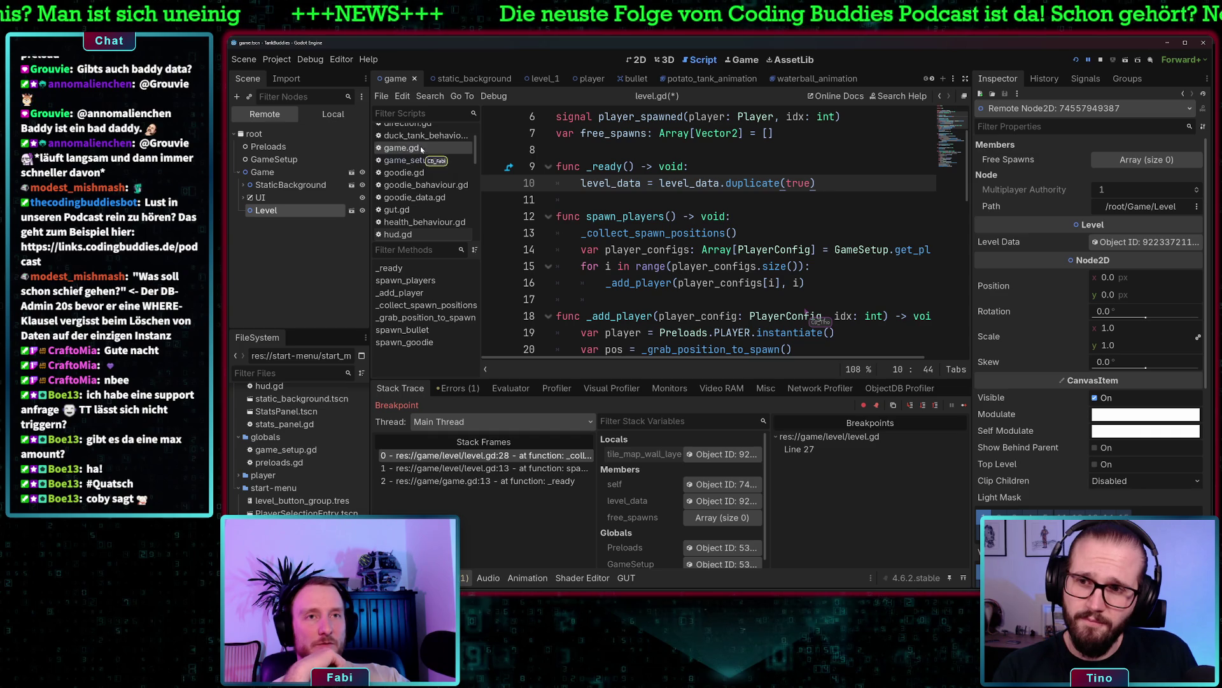
{"action": "scroll", "coordinate": [420, 149], "scroll_direction": "up", "scroll_amount": 3}
{"action": "scroll", "coordinate": [503, 162], "scroll_direction": "up", "scroll_amount": 2}
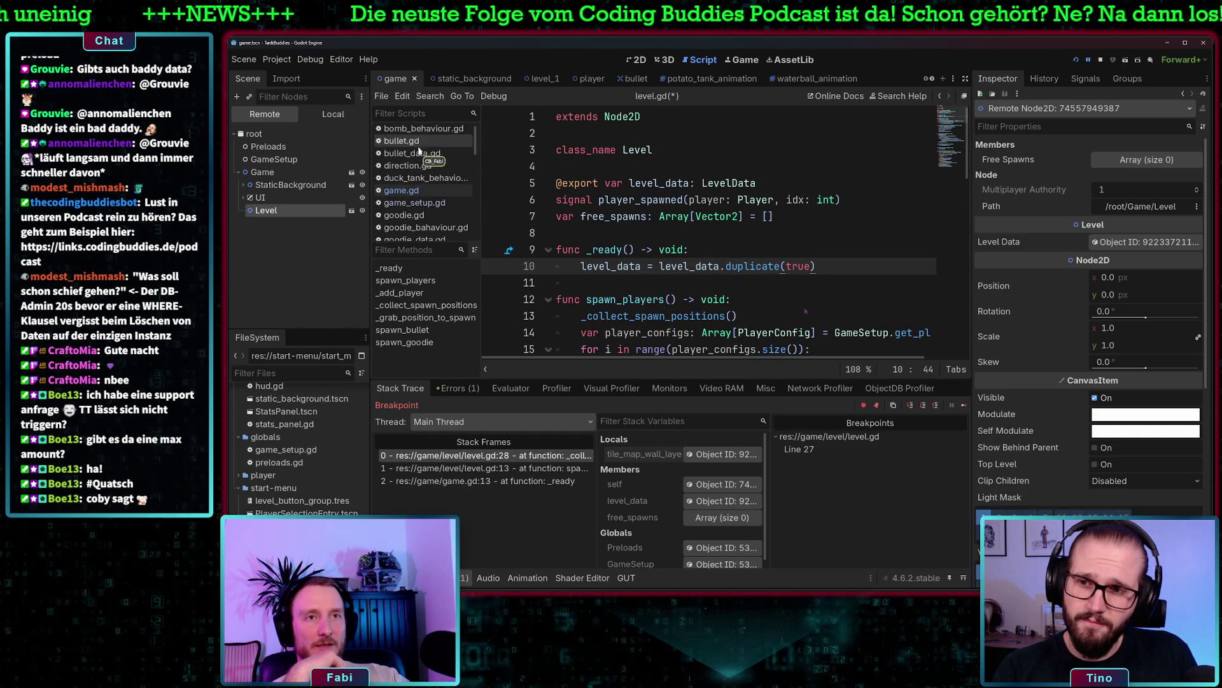
{"action": "left_click", "coordinate": [415, 144]}
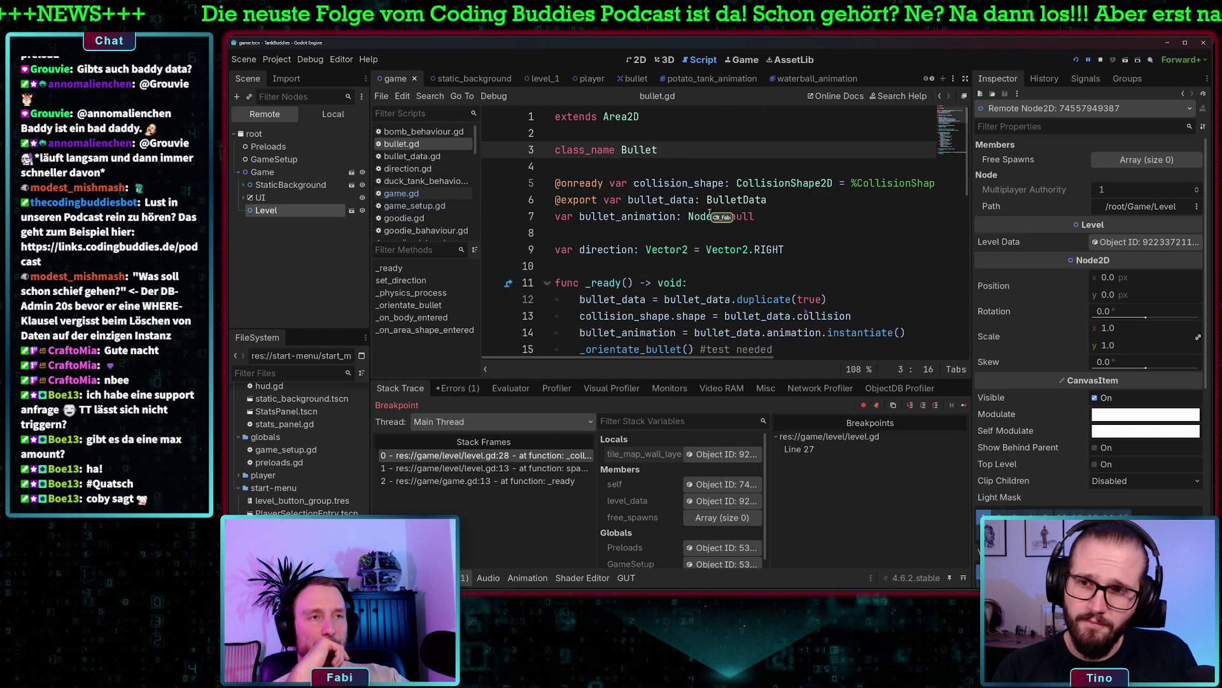
{"action": "scroll", "coordinate": [701, 235], "scroll_direction": "down", "scroll_amount": 1}
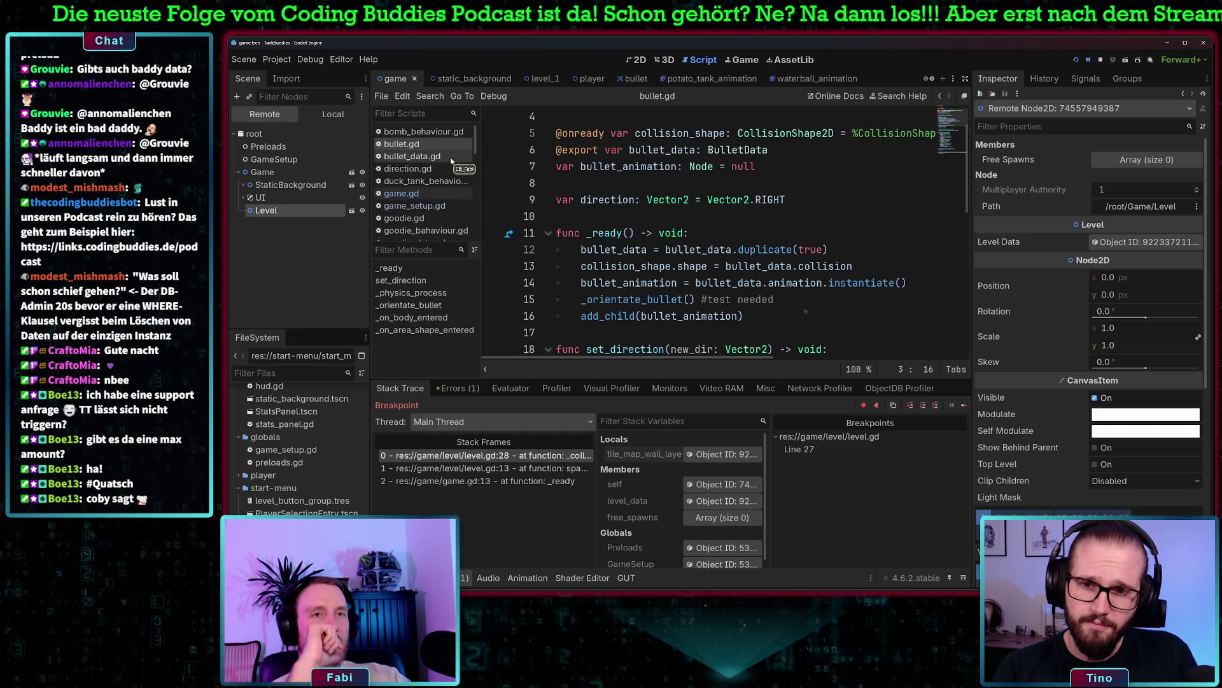
{"action": "scroll", "coordinate": [431, 178], "scroll_direction": "down", "scroll_amount": 2}
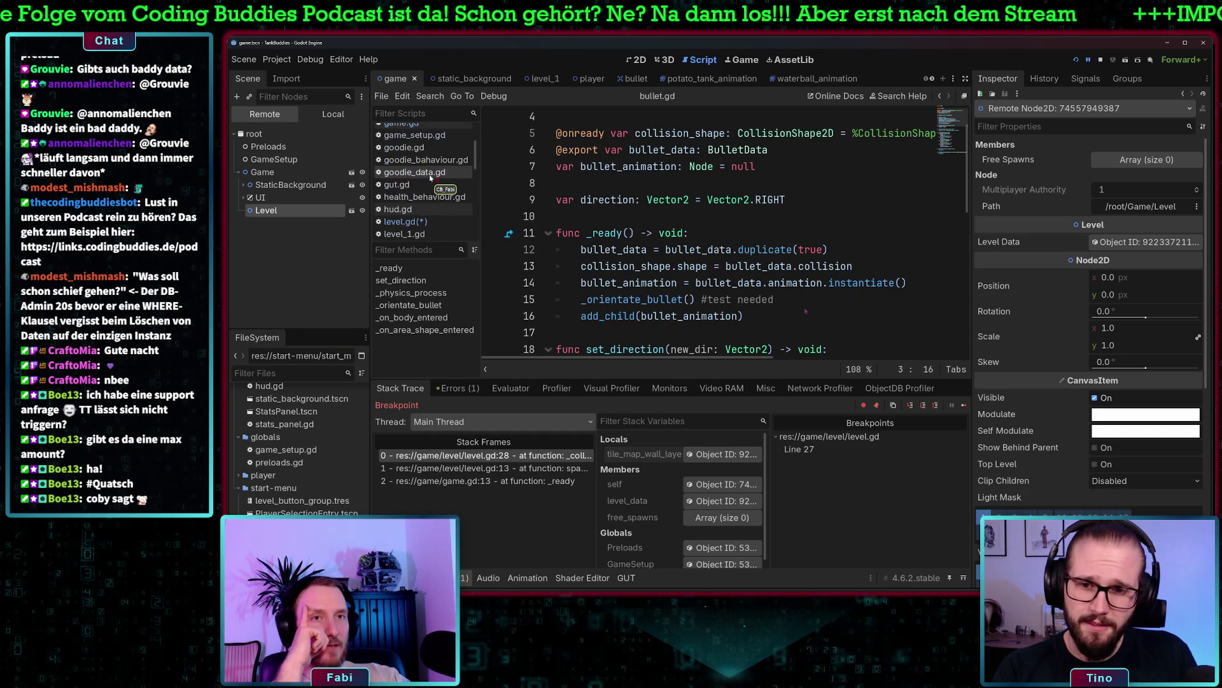
{"action": "scroll", "coordinate": [431, 179], "scroll_direction": "down", "scroll_amount": 4}
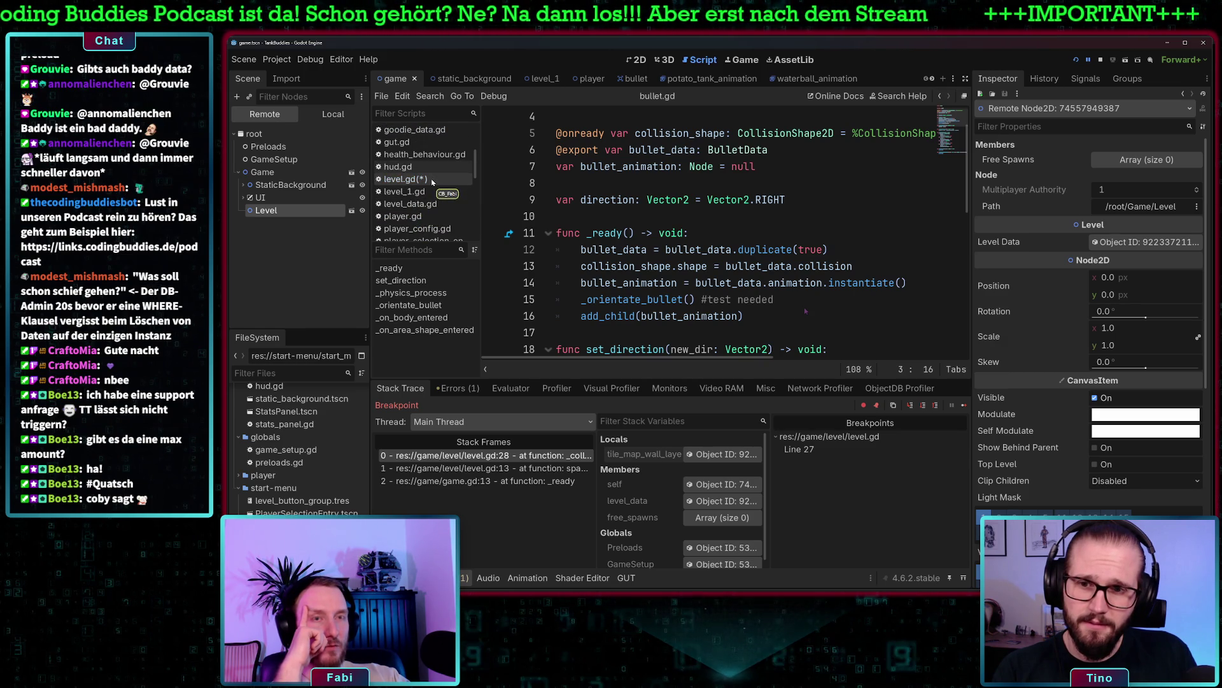
{"action": "scroll", "coordinate": [420, 205], "scroll_direction": "down", "scroll_amount": 1}
Review the tank instantiation on line 15 of player.gd's init
{"action": "left_click", "coordinate": [422, 204]}
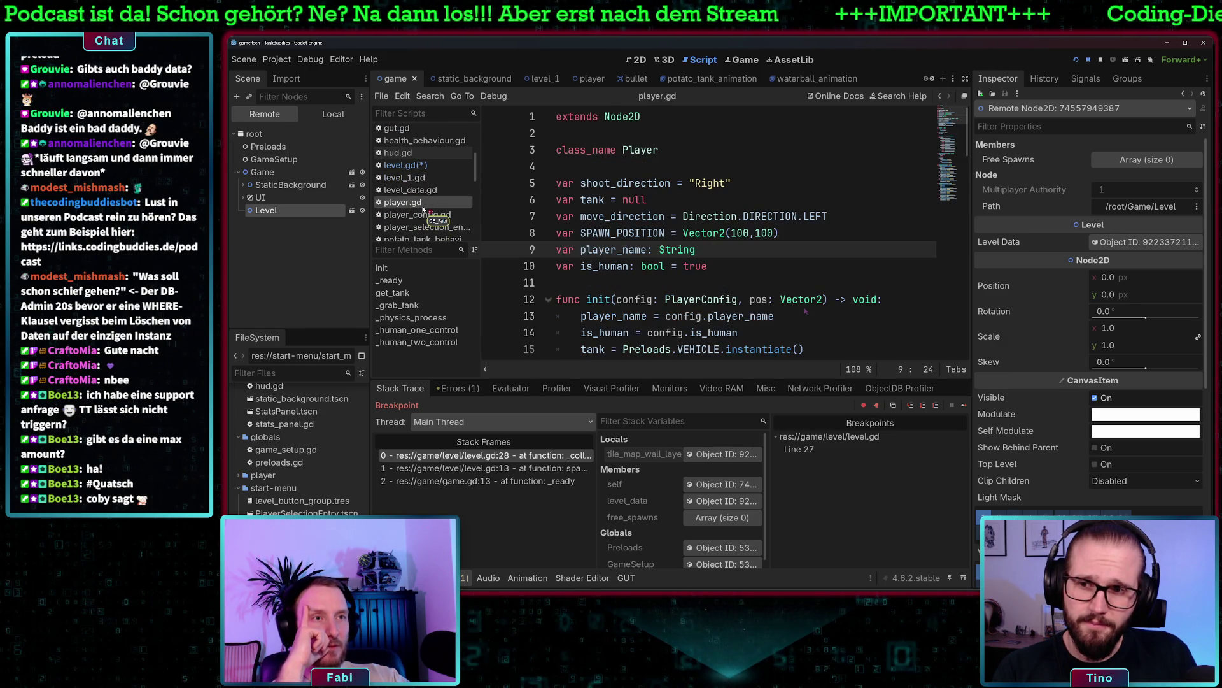
{"action": "scroll", "coordinate": [742, 283], "scroll_direction": "down", "scroll_amount": 2}
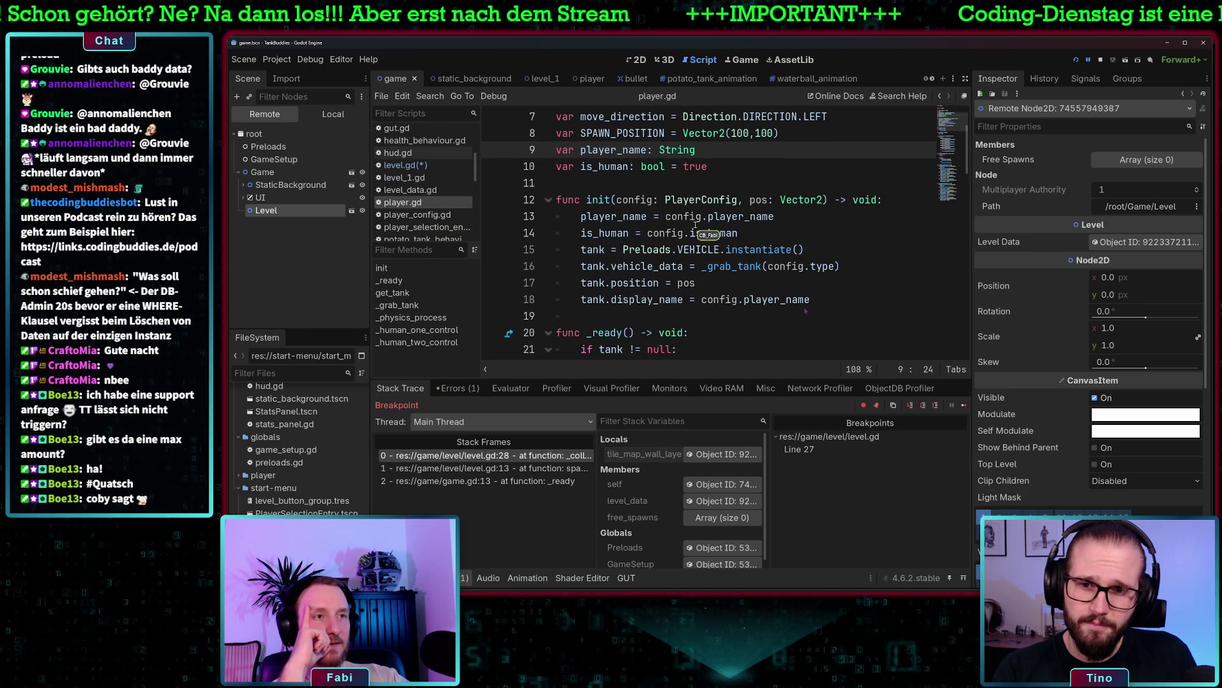
{"action": "left_click_drag", "start_coordinate": [581, 249], "coordinate": [806, 249]}
{"action": "left_click", "coordinate": [822, 249]}
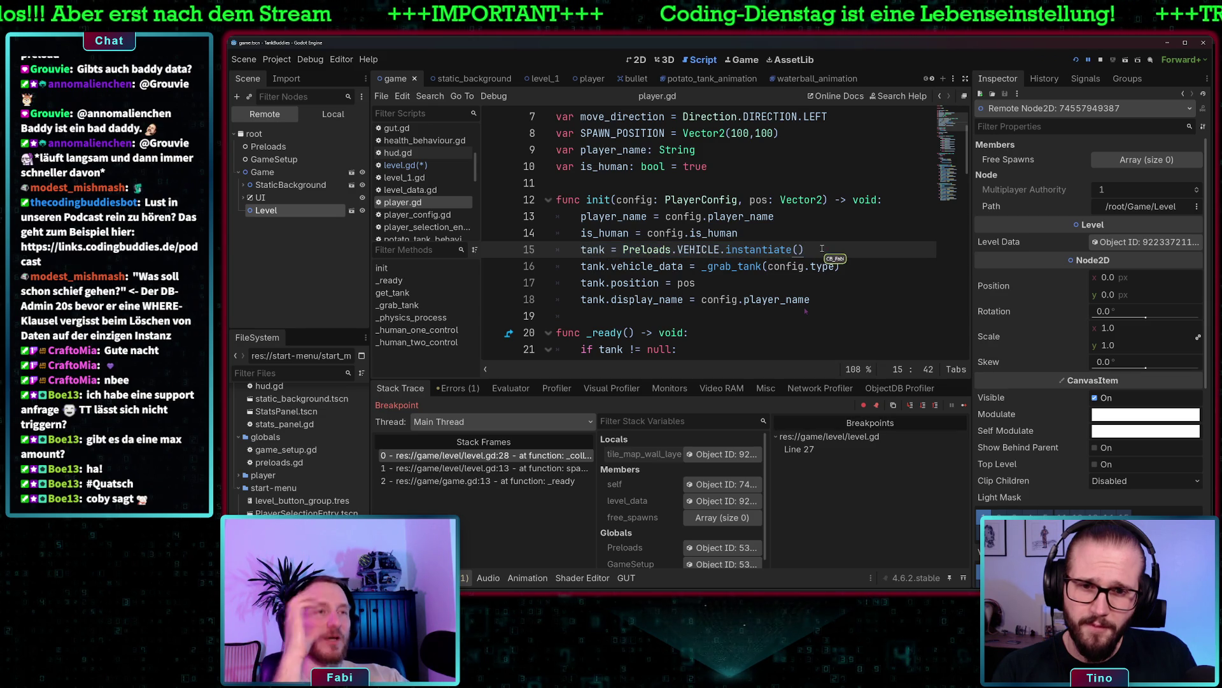
{"action": "scroll", "coordinate": [753, 316], "scroll_direction": "up", "scroll_amount": 1}
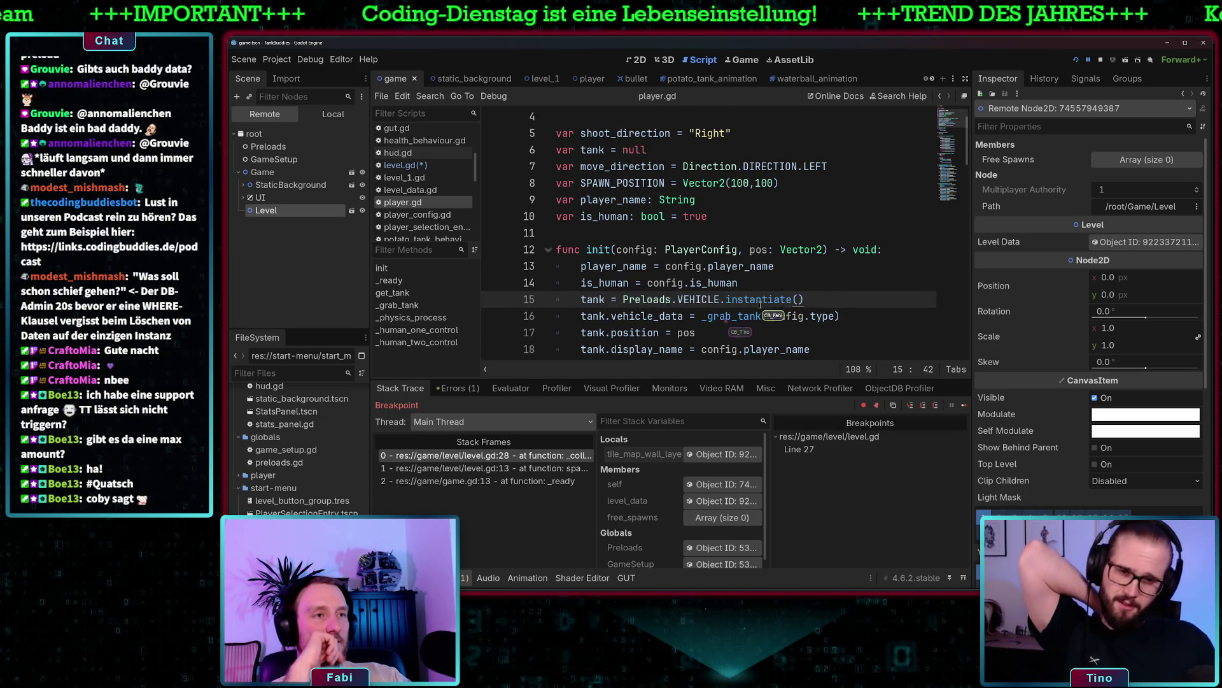
{"action": "scroll", "coordinate": [734, 304], "scroll_direction": "down", "scroll_amount": 2}
Review the add_child(tank) call on line 22 in player.gd's _ready
{"action": "mouse_move", "coordinate": [575, 250]}
{"action": "scroll", "coordinate": [803, 316], "scroll_direction": "down", "scroll_amount": 1}
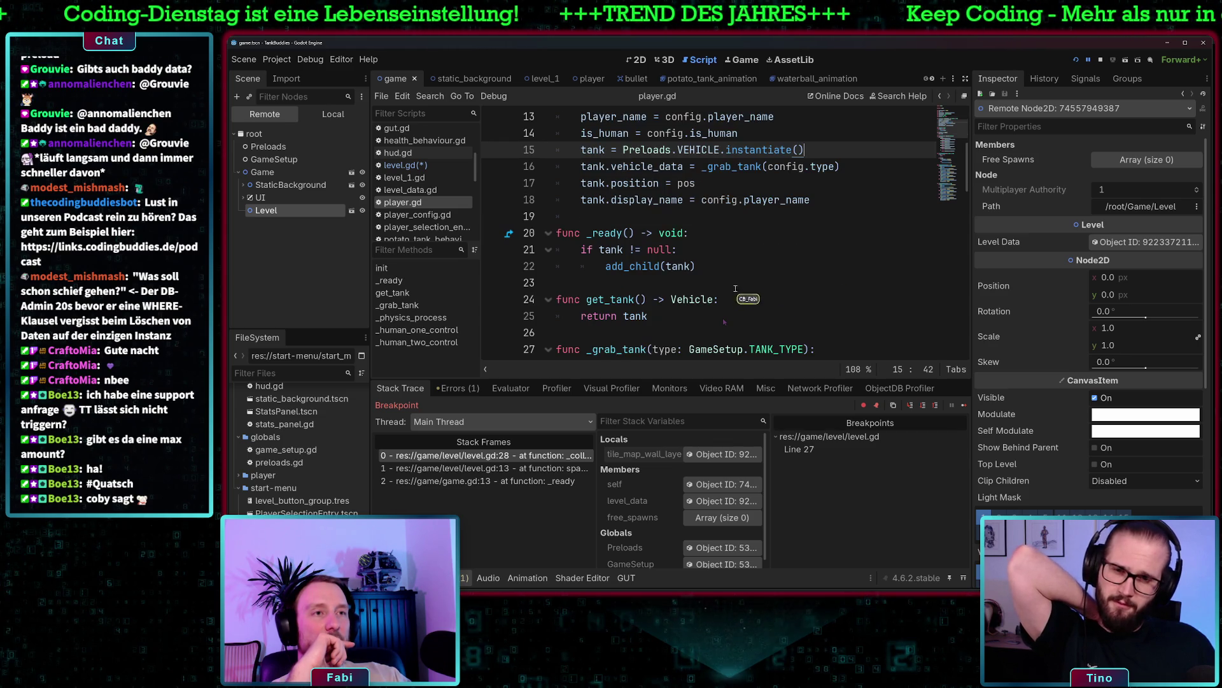
{"action": "left_click", "coordinate": [630, 248]}
{"action": "left_click_drag", "start_coordinate": [695, 266], "coordinate": [606, 266]}
{"action": "left_click", "coordinate": [726, 267]}
{"action": "scroll", "coordinate": [727, 265], "scroll_direction": "up", "scroll_amount": 1}
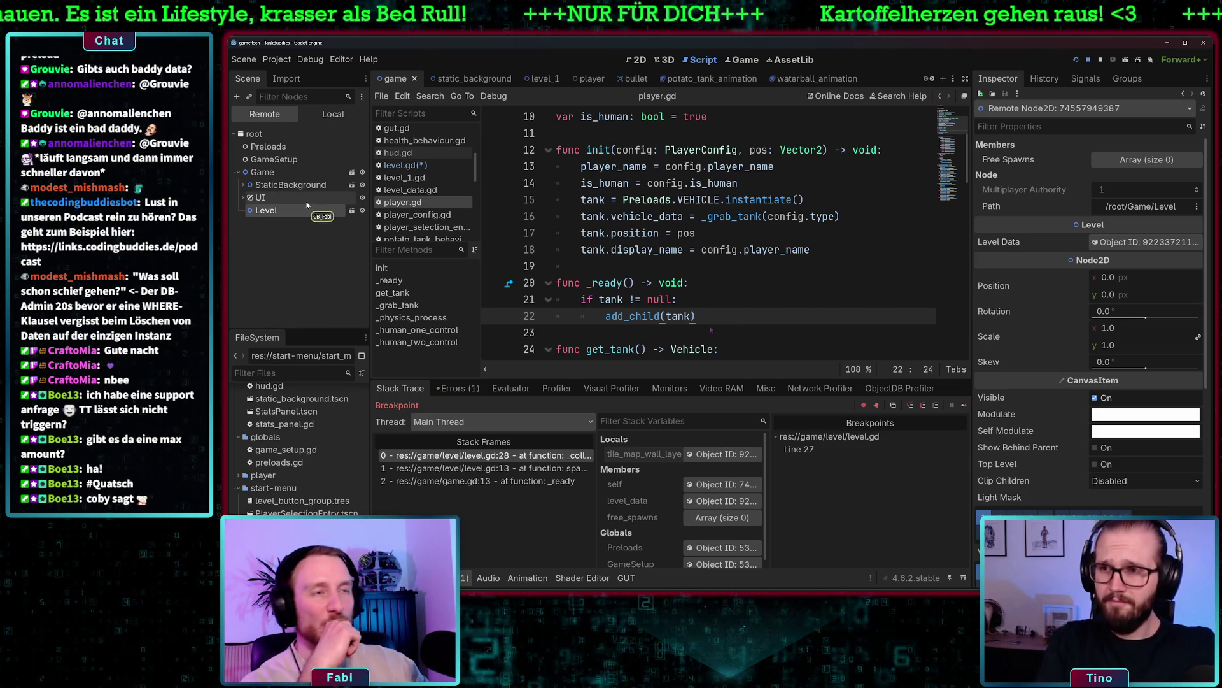
{"action": "scroll", "coordinate": [656, 236], "scroll_direction": "up", "scroll_amount": 3}
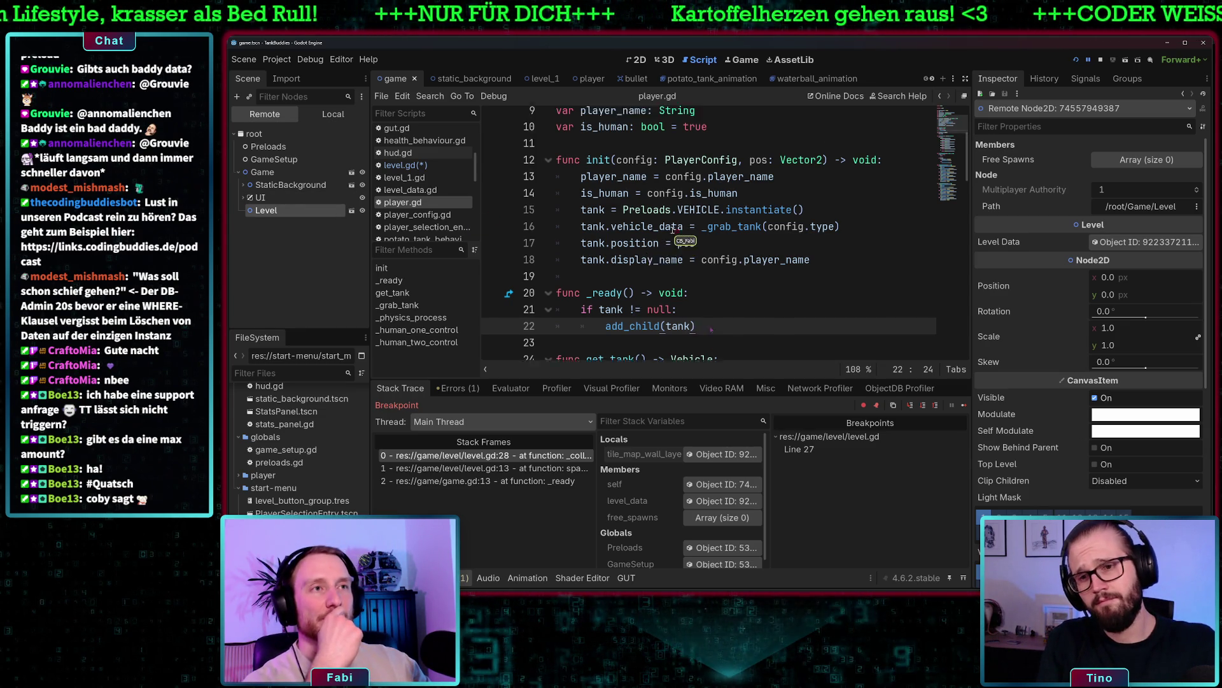
Add 'level_data.content.instantiate()' on a new line 11 in level.gd's _ready
{"action": "left_click", "coordinate": [404, 165]}
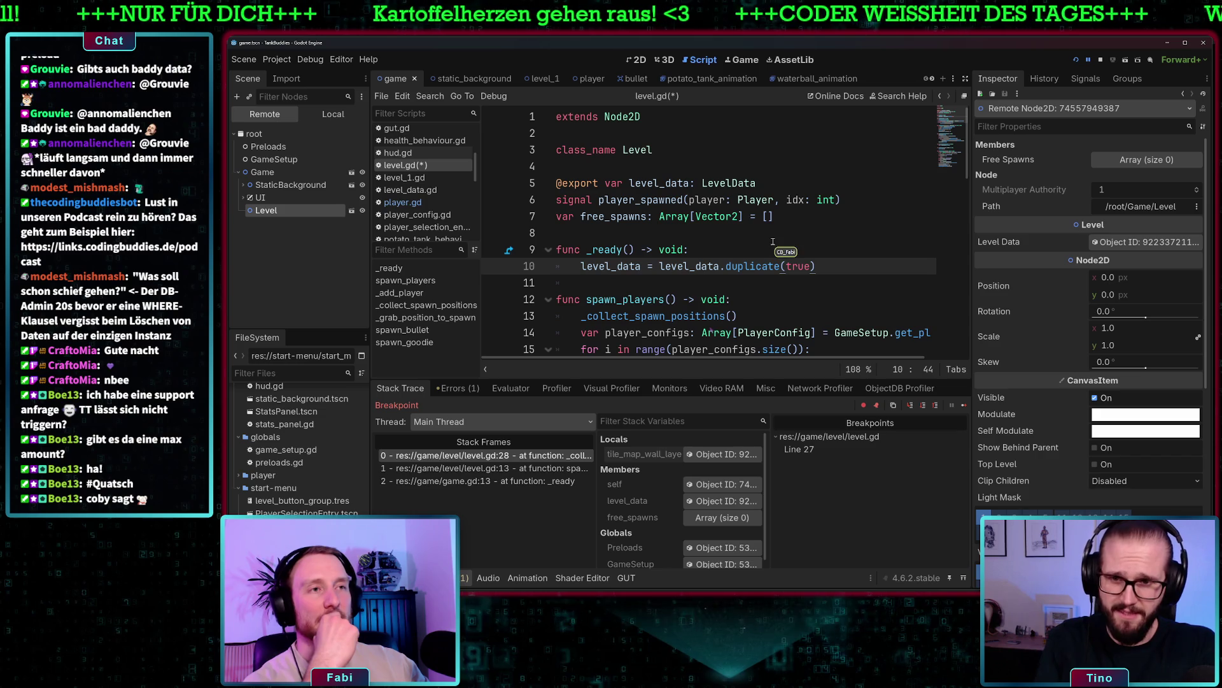
{"action": "scroll", "coordinate": [831, 264], "scroll_direction": "down", "scroll_amount": 2}
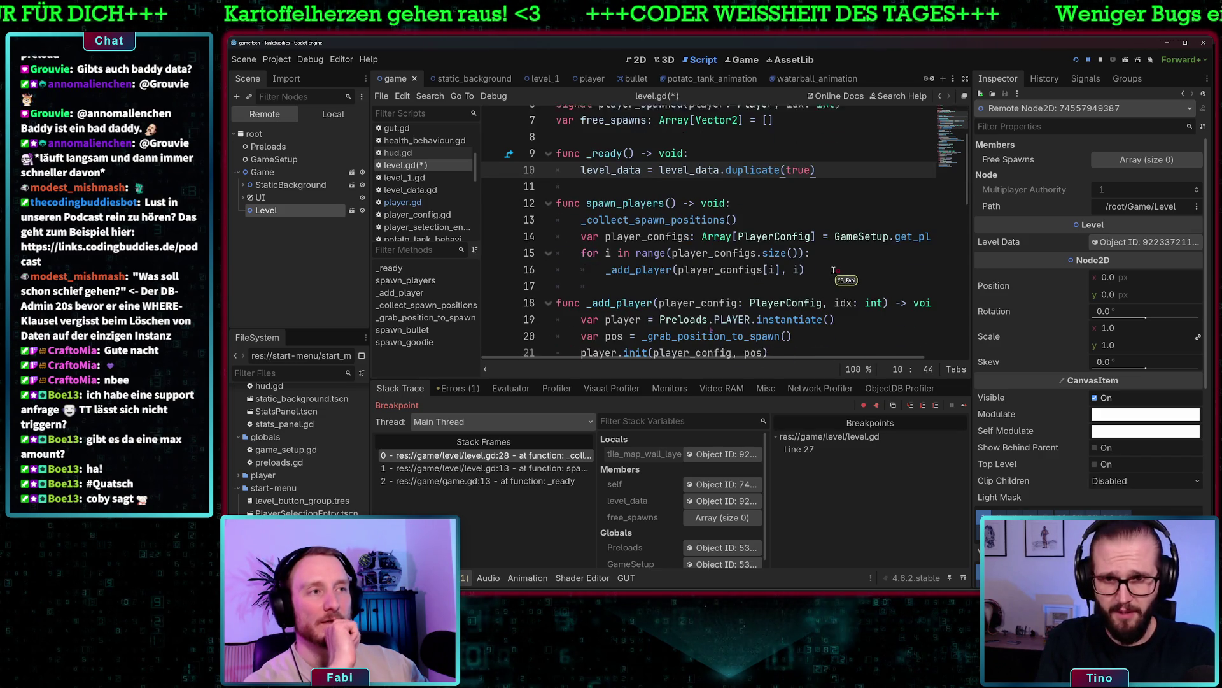
{"action": "scroll", "coordinate": [782, 241], "scroll_direction": "up", "scroll_amount": 1}
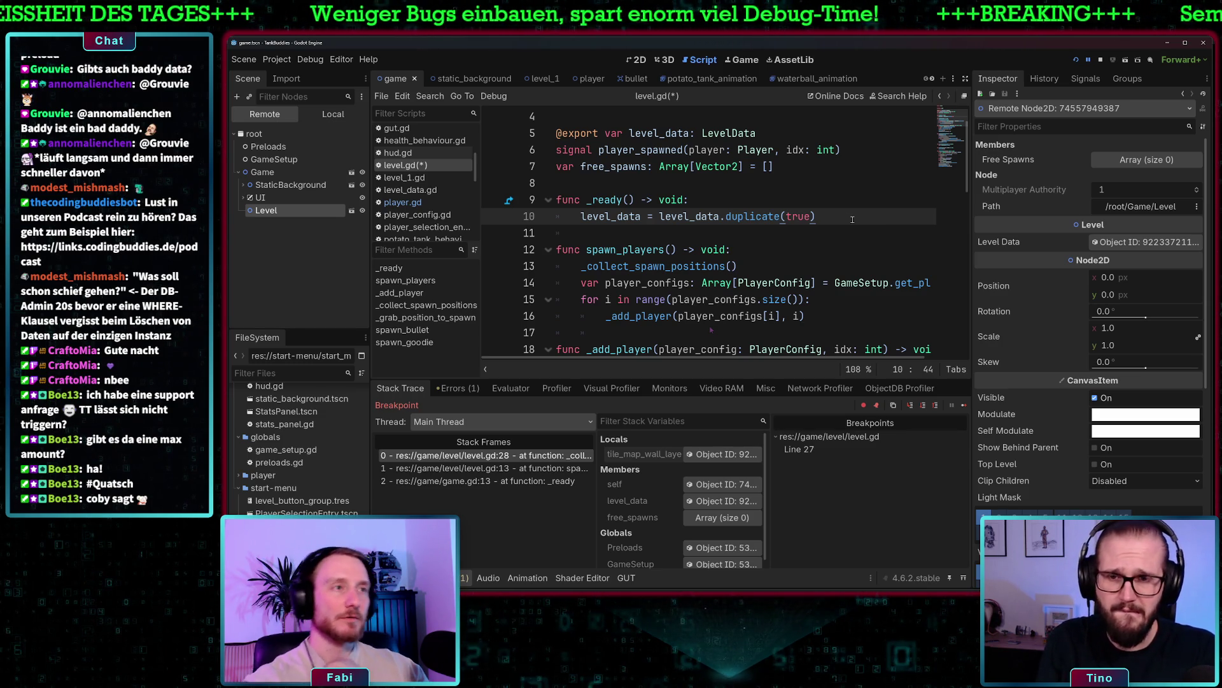
{"action": "key", "text": "Return"}
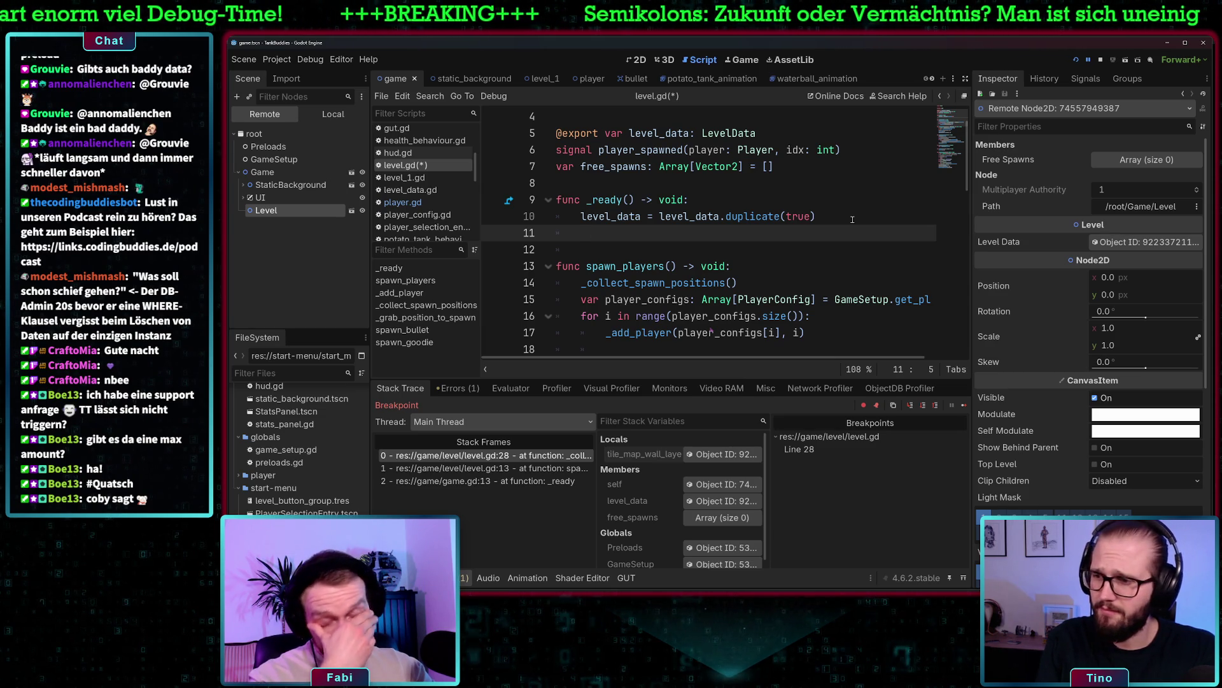
{"action": "type", "text": "level"}
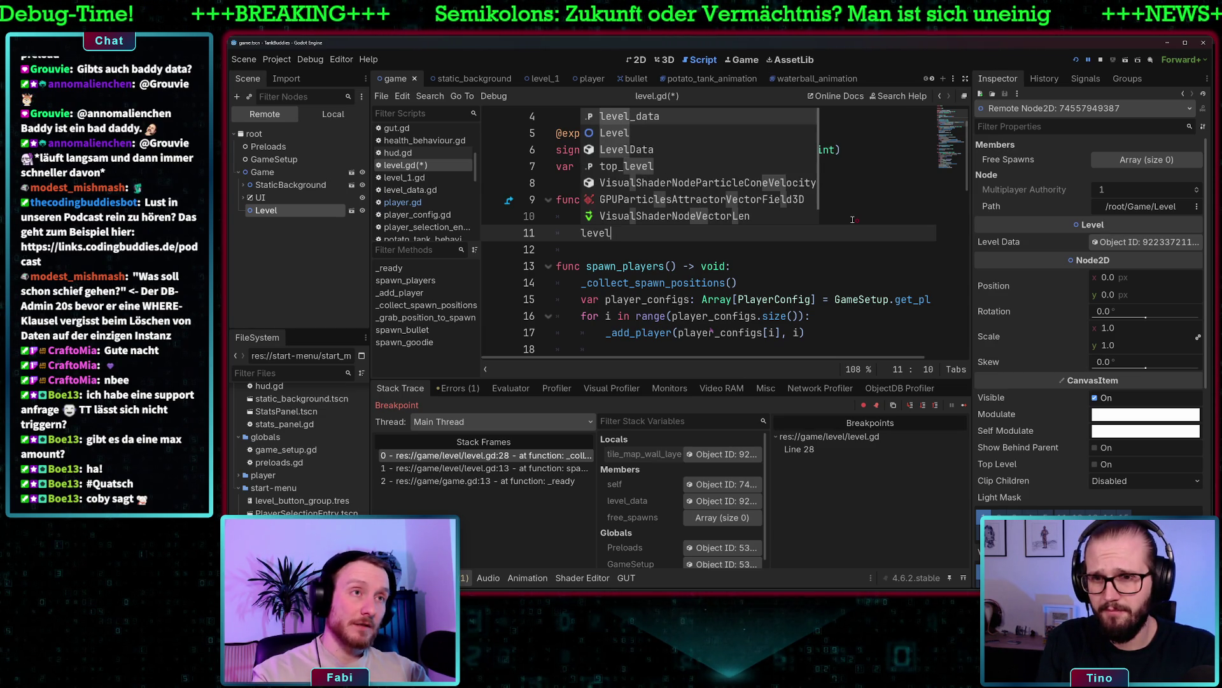
{"action": "key", "text": "Return"}
{"action": "type", "text": "."}
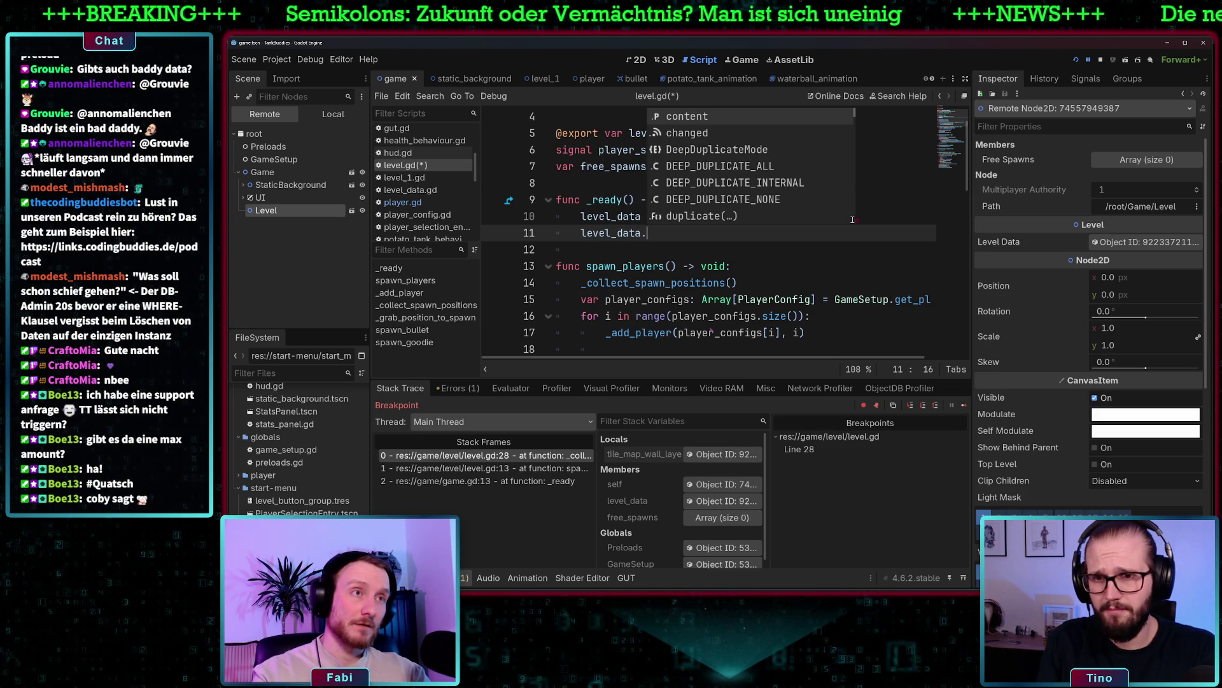
{"action": "key", "text": "Return"}
{"action": "type", "text": "."}
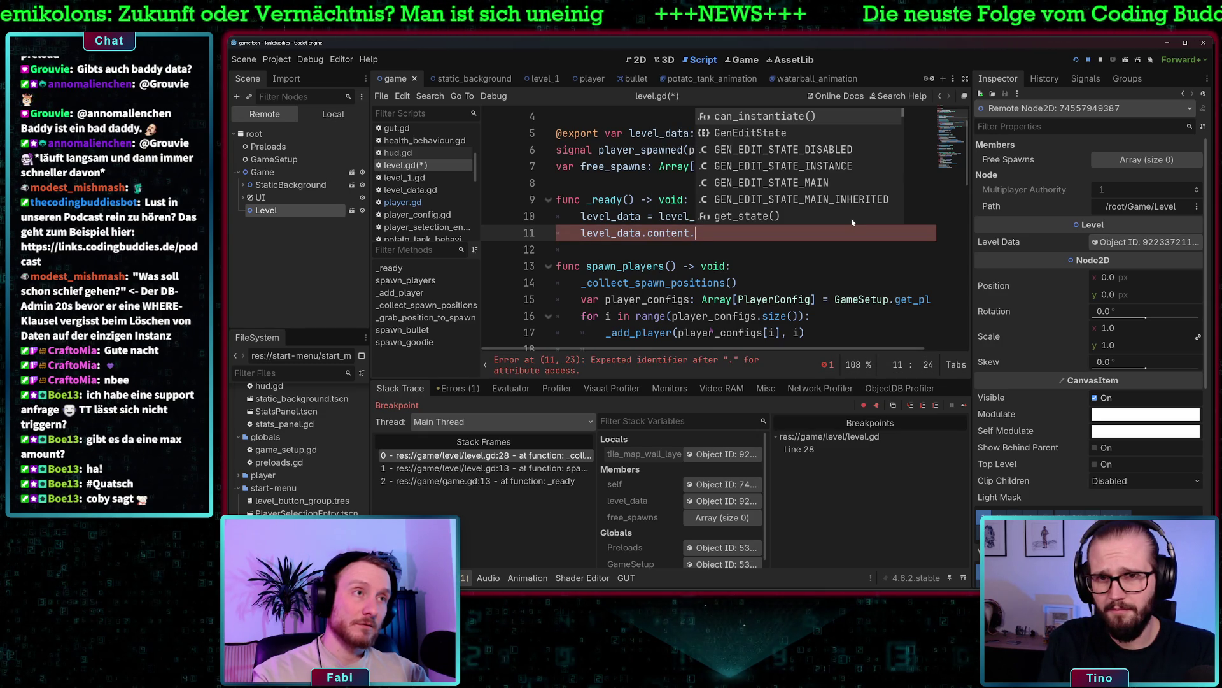
{"action": "type", "text": "inst"}
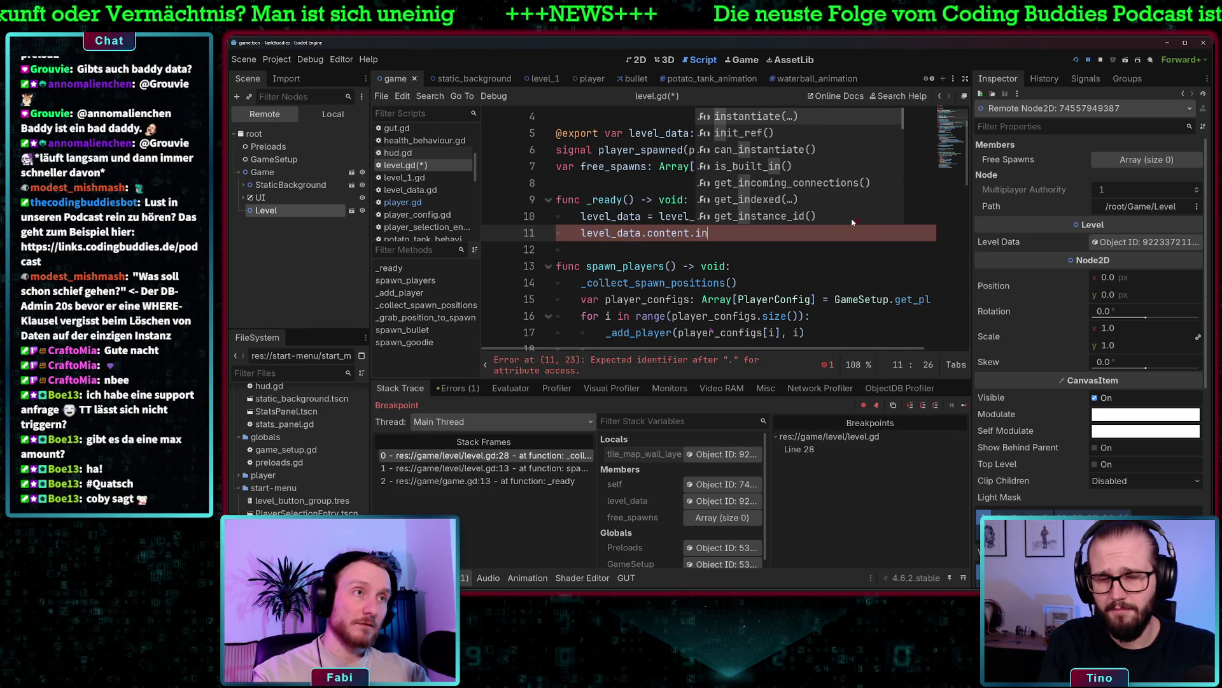
{"action": "key", "text": "Return"}
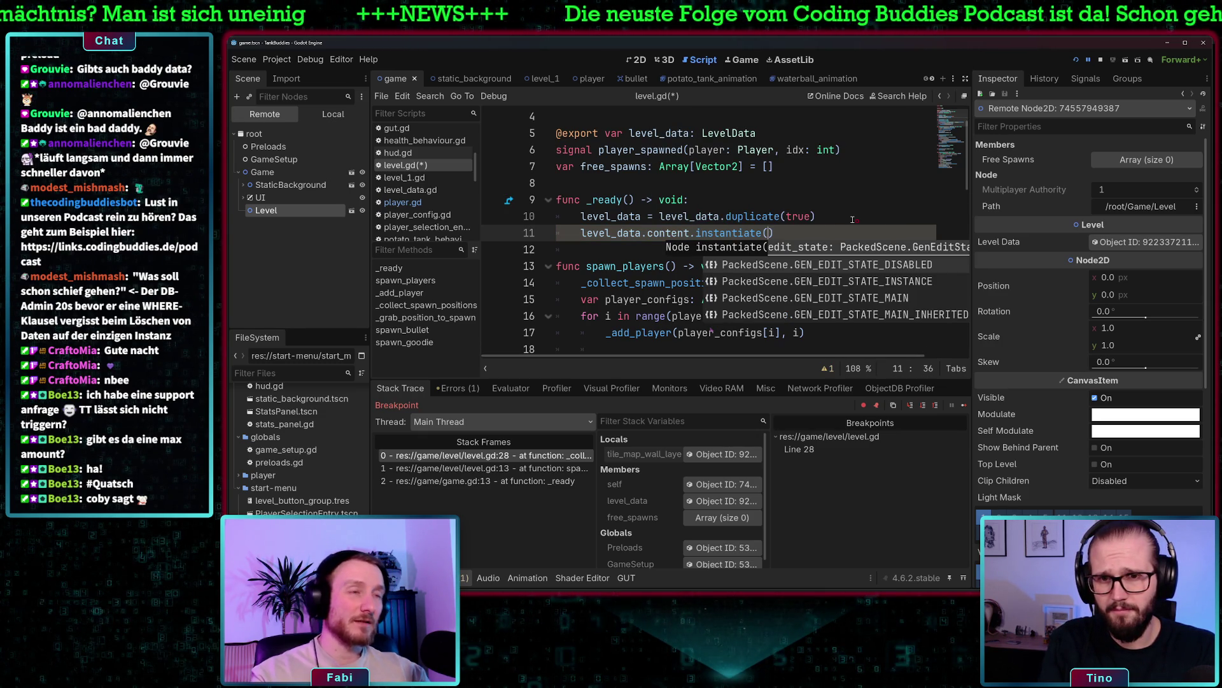
{"action": "key", "text": "End"}
Wrap the instantiate call in add_child() and save level.gd
{"action": "left_click", "coordinate": [584, 233]}
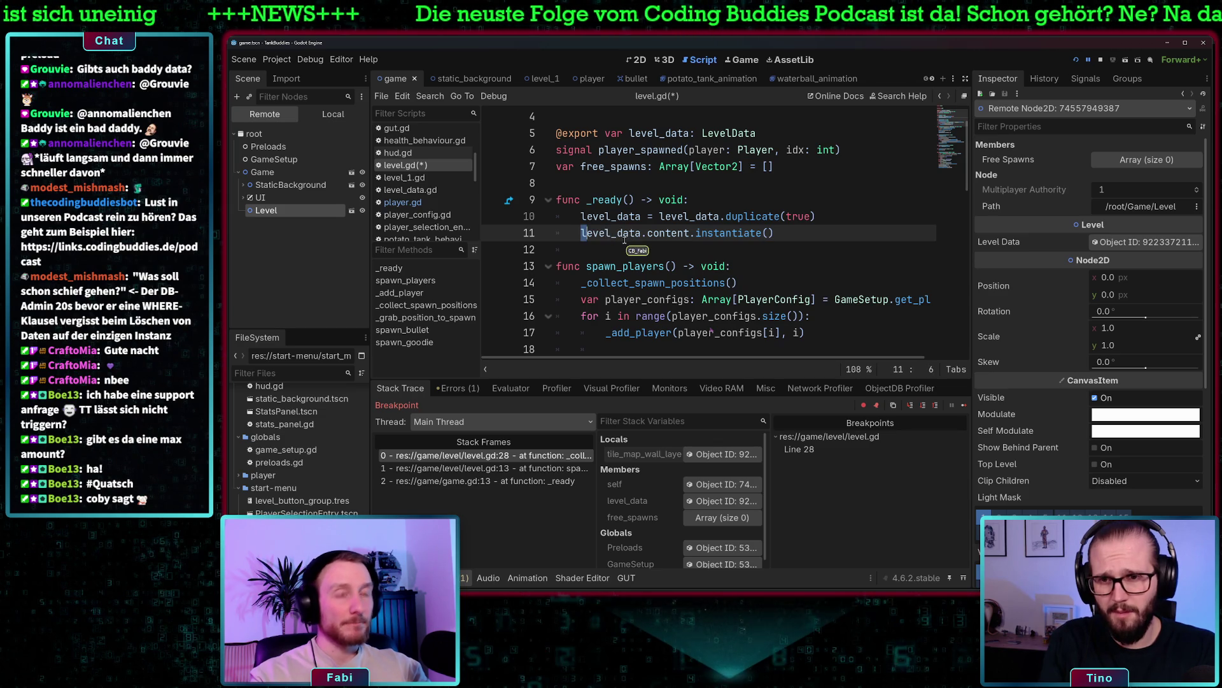
{"action": "mouse_move", "coordinate": [625, 239]}
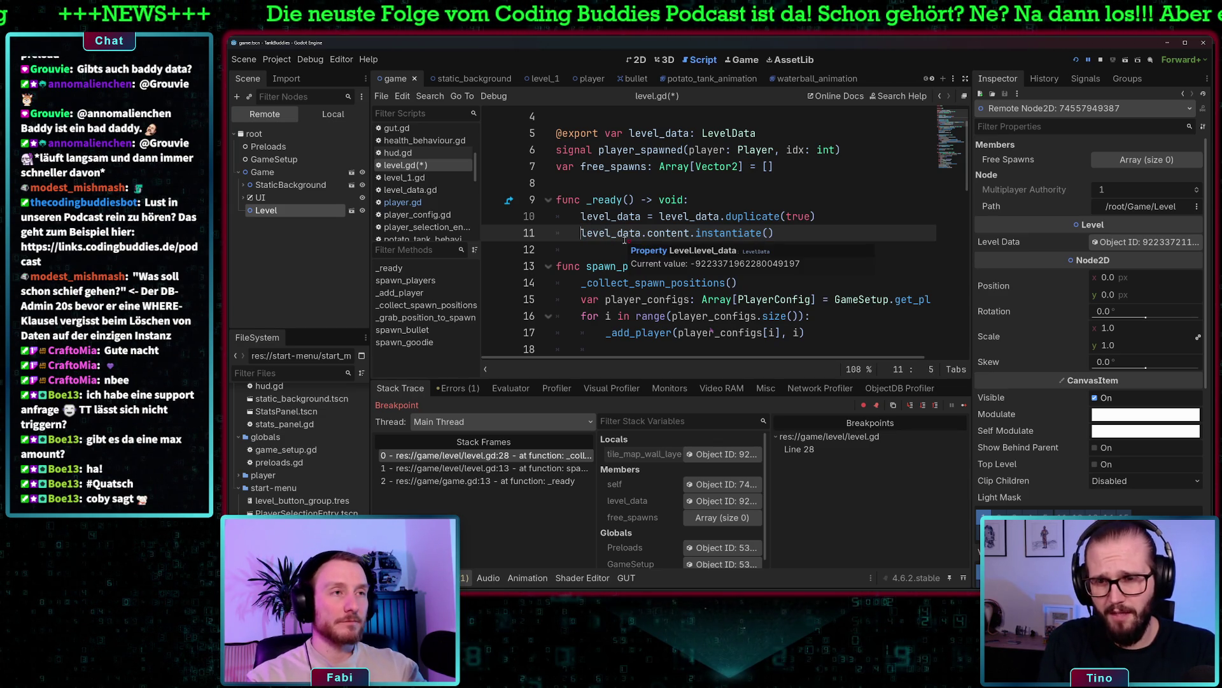
{"action": "type", "text": "add"}
{"action": "key", "text": "Return"}
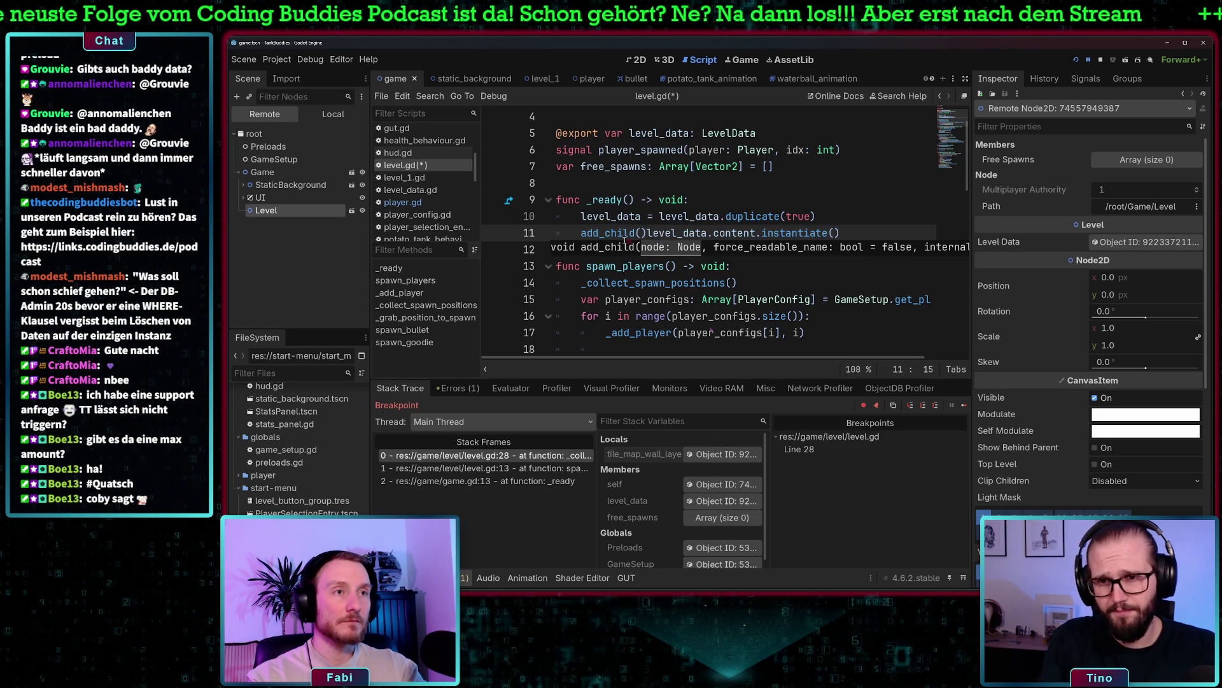
{"action": "key", "text": "End"}
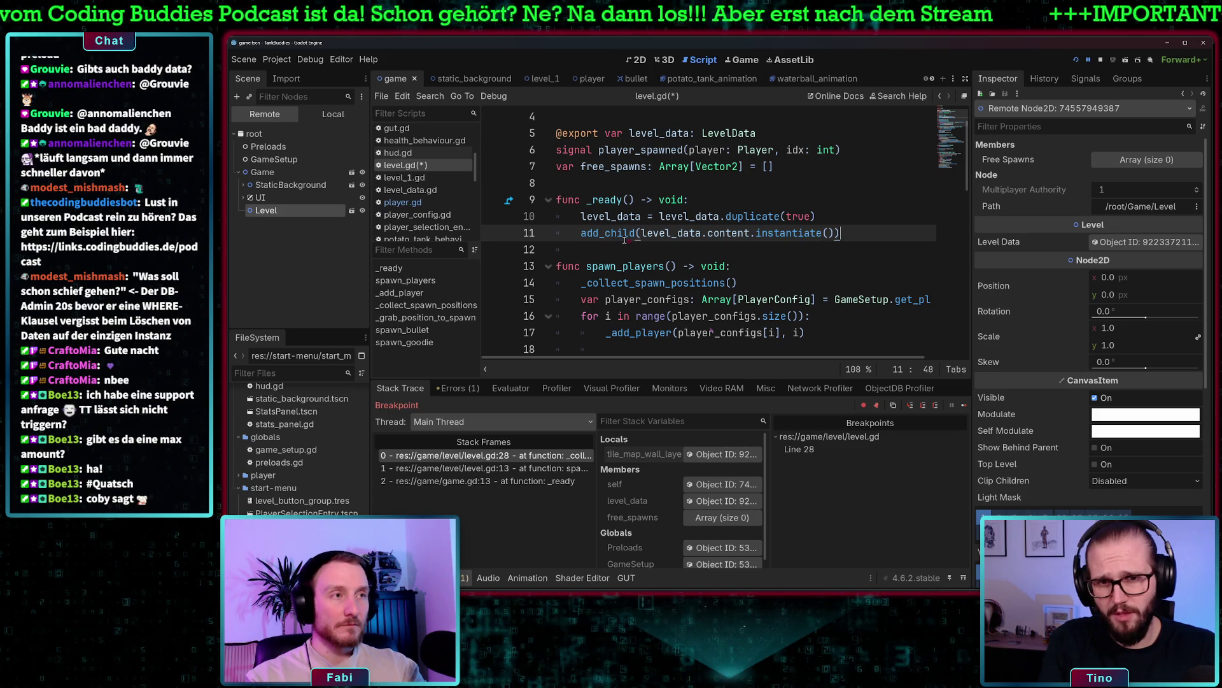
{"action": "left_click", "coordinate": [751, 199]}
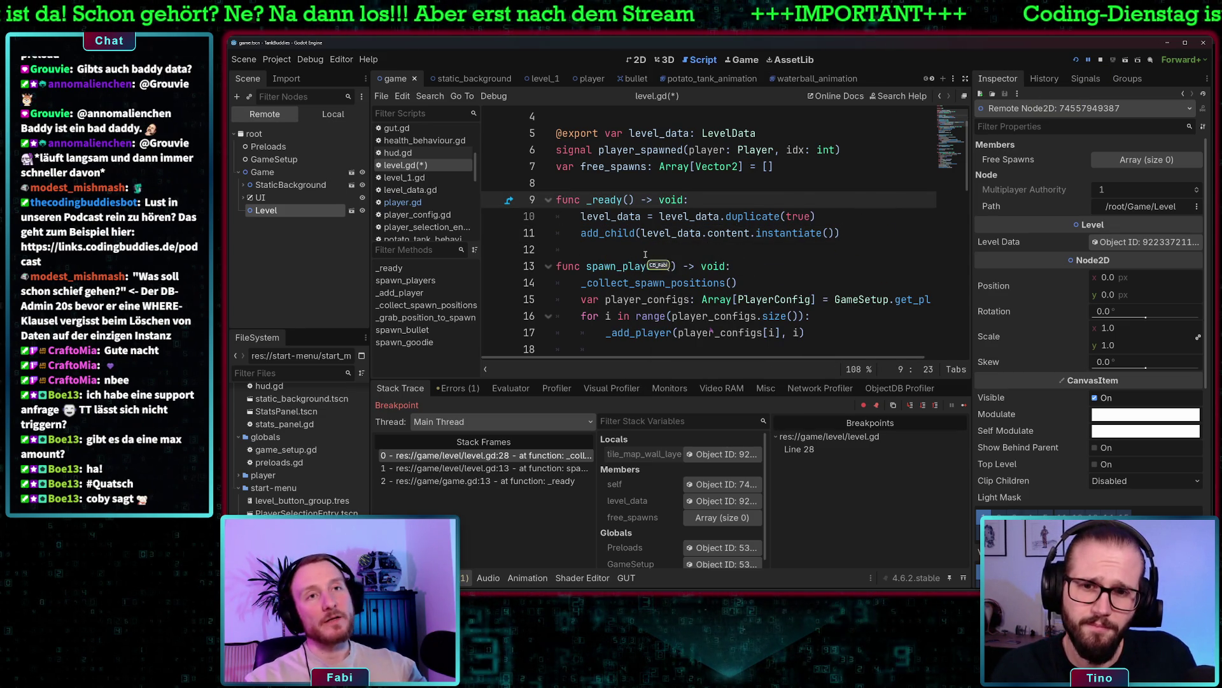
{"action": "key", "text": "ctrl+s"}
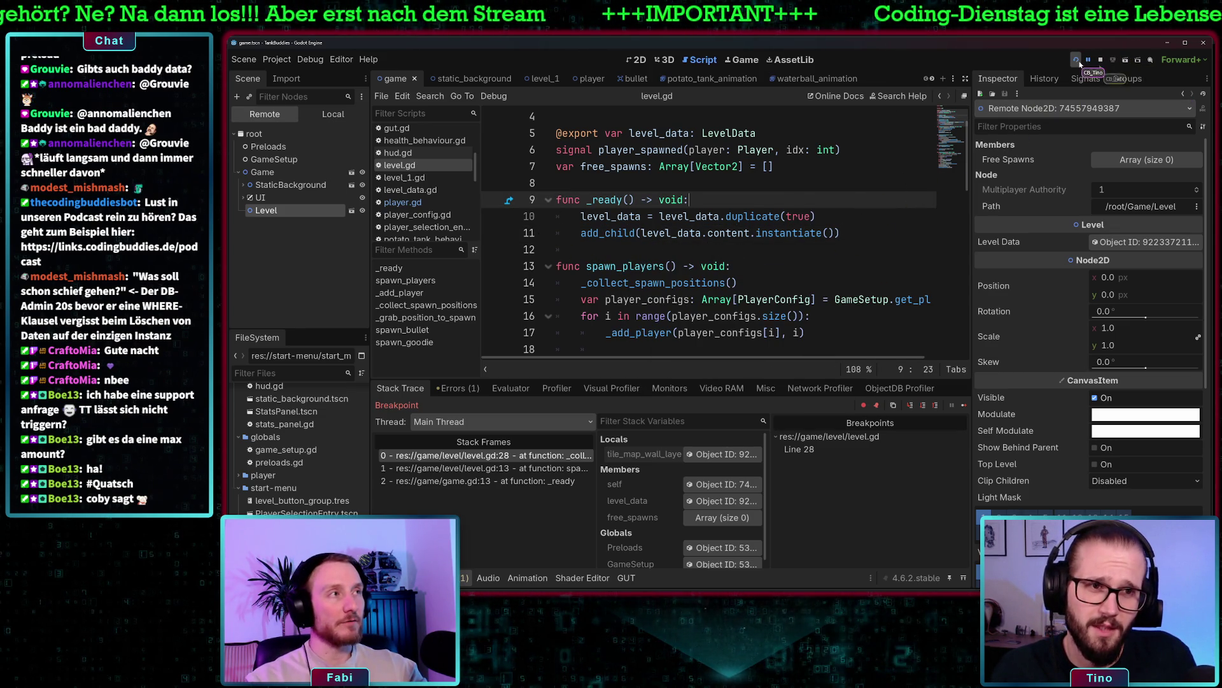
Rerun the project and start a two-player match on Level 1
{"action": "left_click", "coordinate": [1076, 61]}
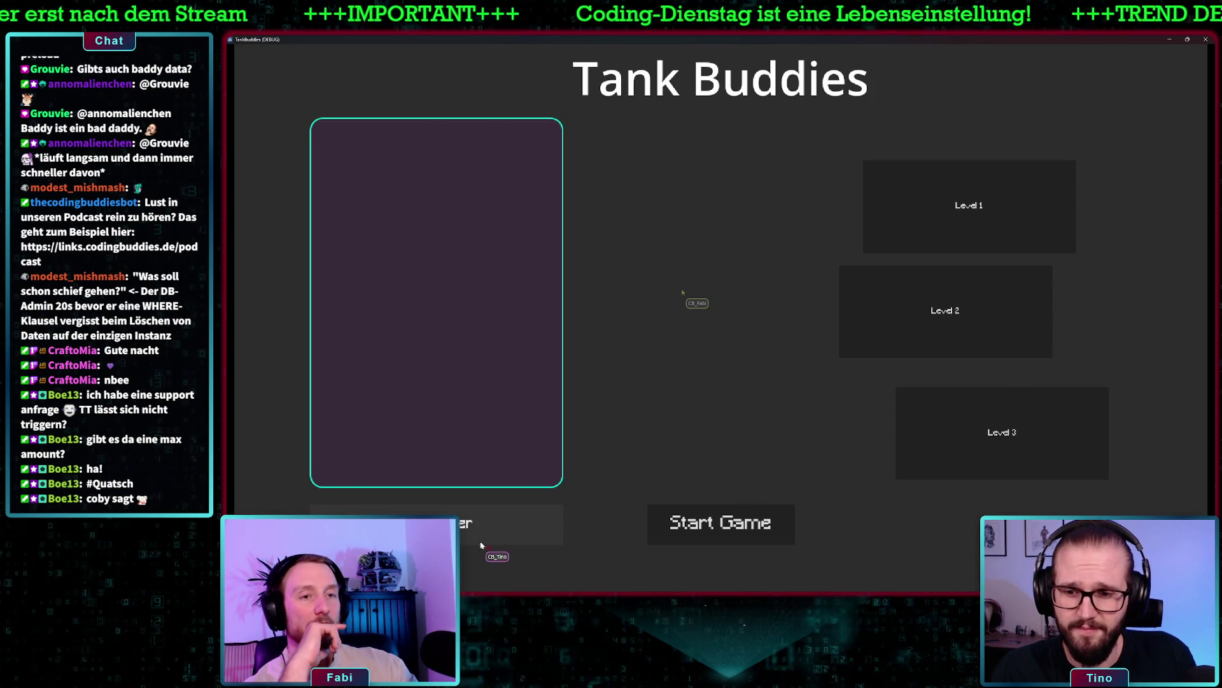
{"action": "left_click", "coordinate": [489, 527]}
{"action": "left_click", "coordinate": [489, 527]}
{"action": "left_click", "coordinate": [965, 213]}
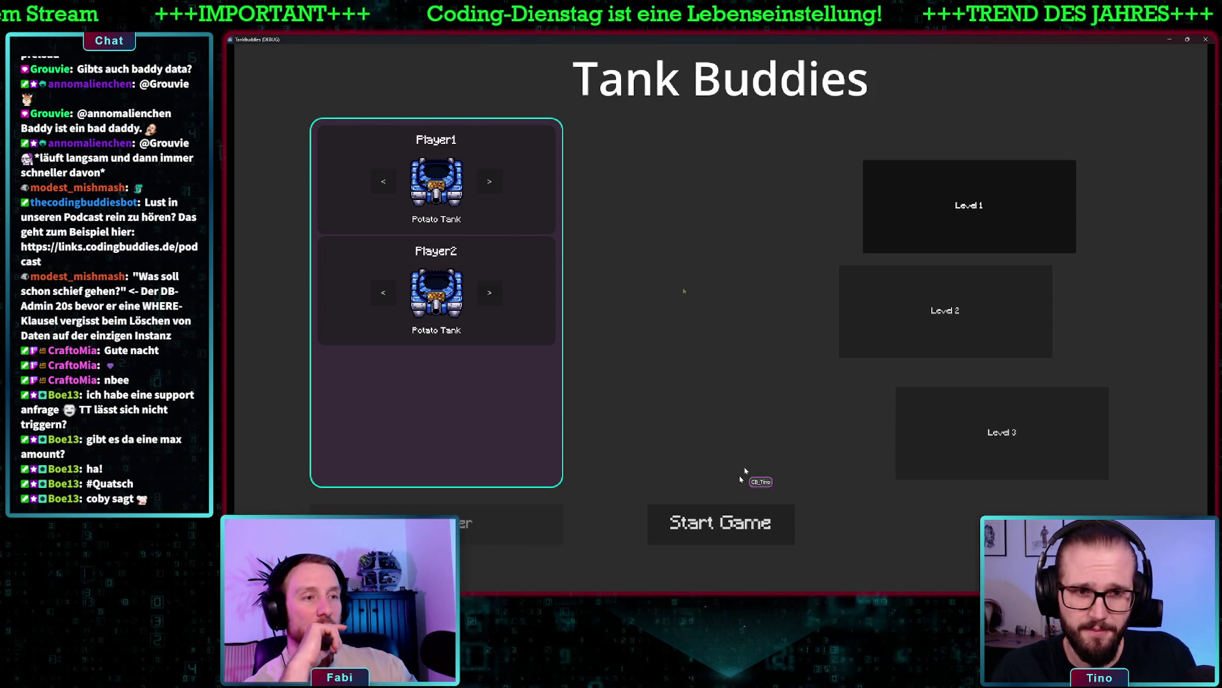
{"action": "left_click", "coordinate": [732, 523]}
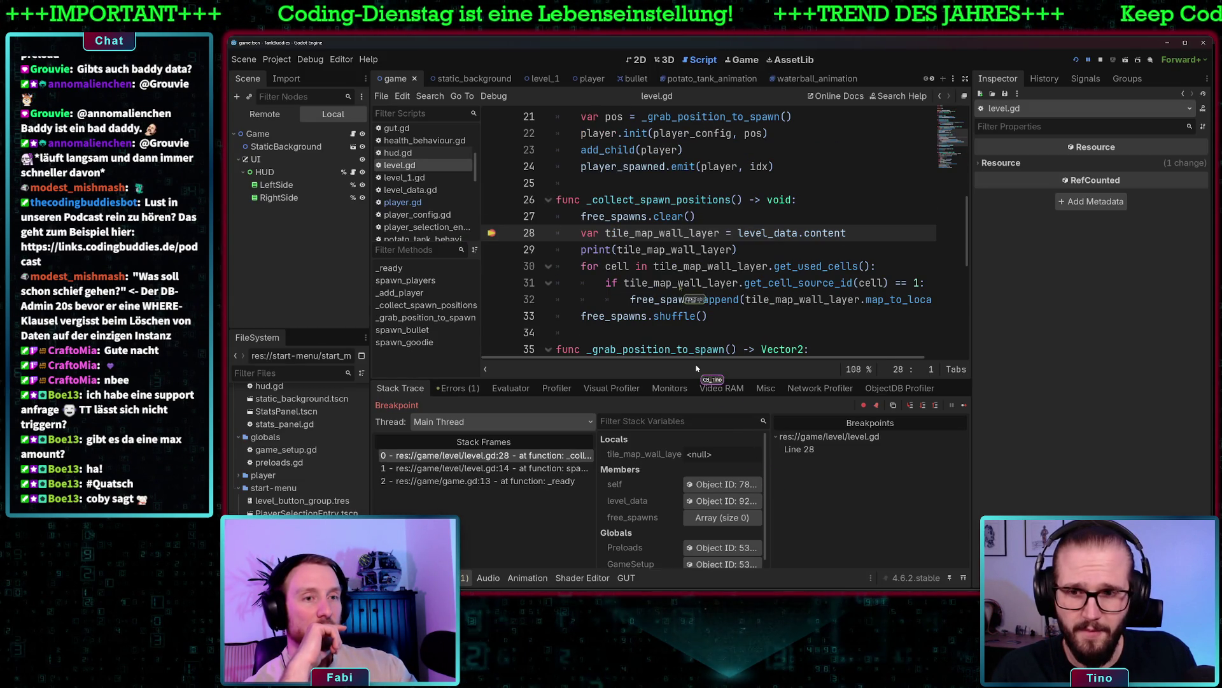
Step over line 28, inspect the object in tile_map_wall_layer, then stop the session
{"action": "left_click", "coordinate": [281, 117]}
{"action": "left_click", "coordinate": [241, 172]}
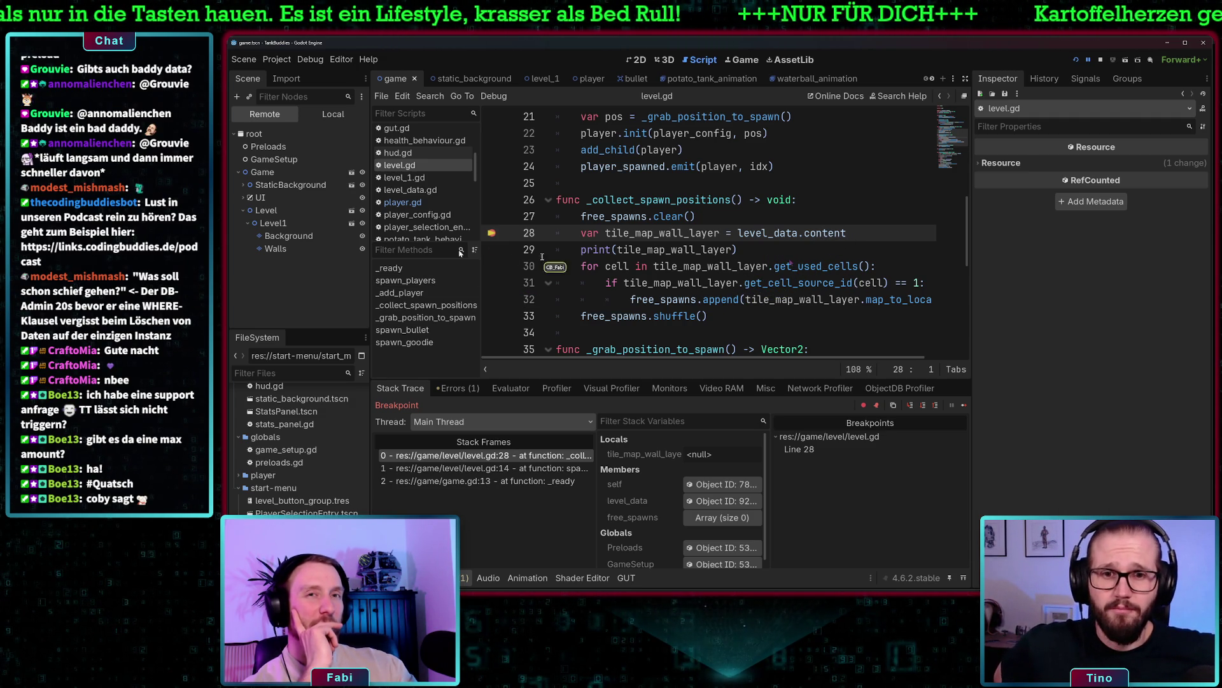
{"action": "left_click", "coordinate": [863, 235]}
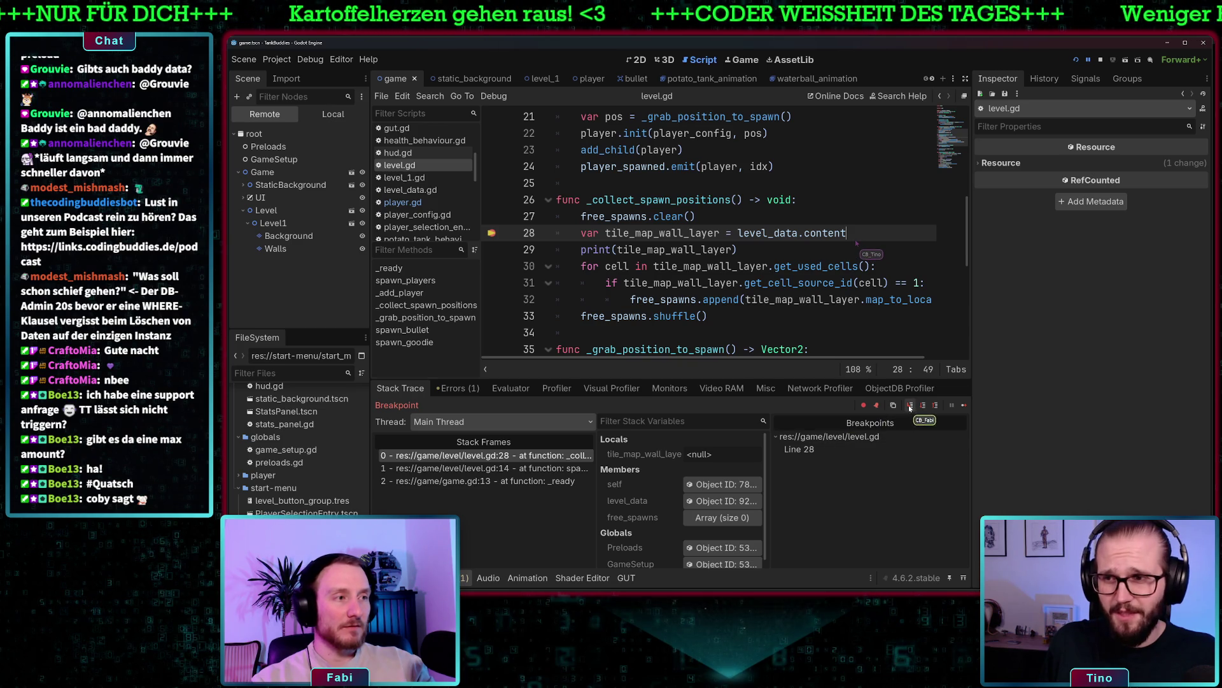
{"action": "key", "text": "F10"}
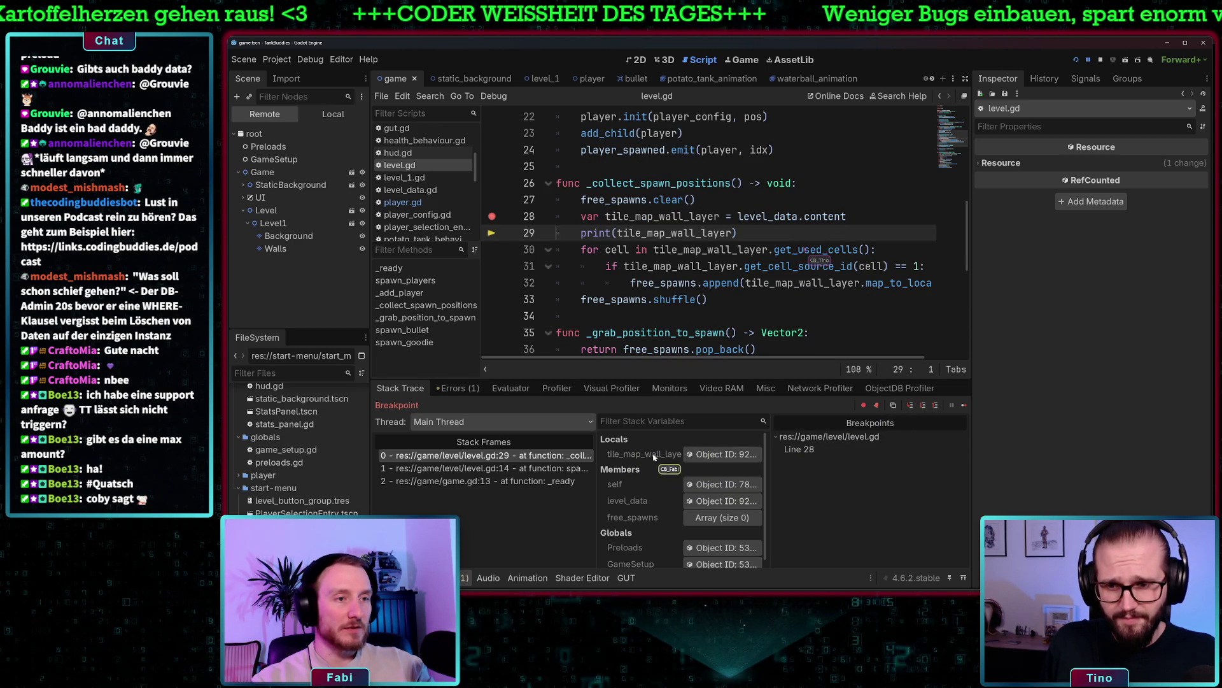
{"action": "left_click", "coordinate": [719, 454]}
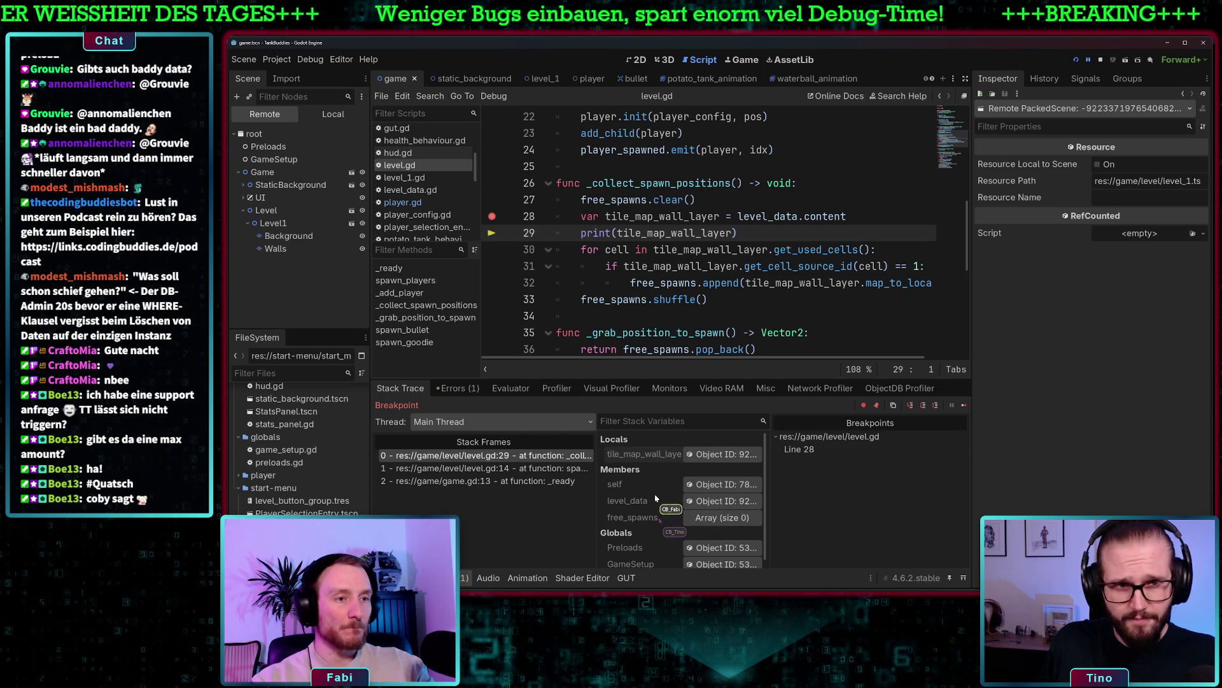
{"action": "scroll", "coordinate": [658, 517], "scroll_direction": "down", "scroll_amount": 1}
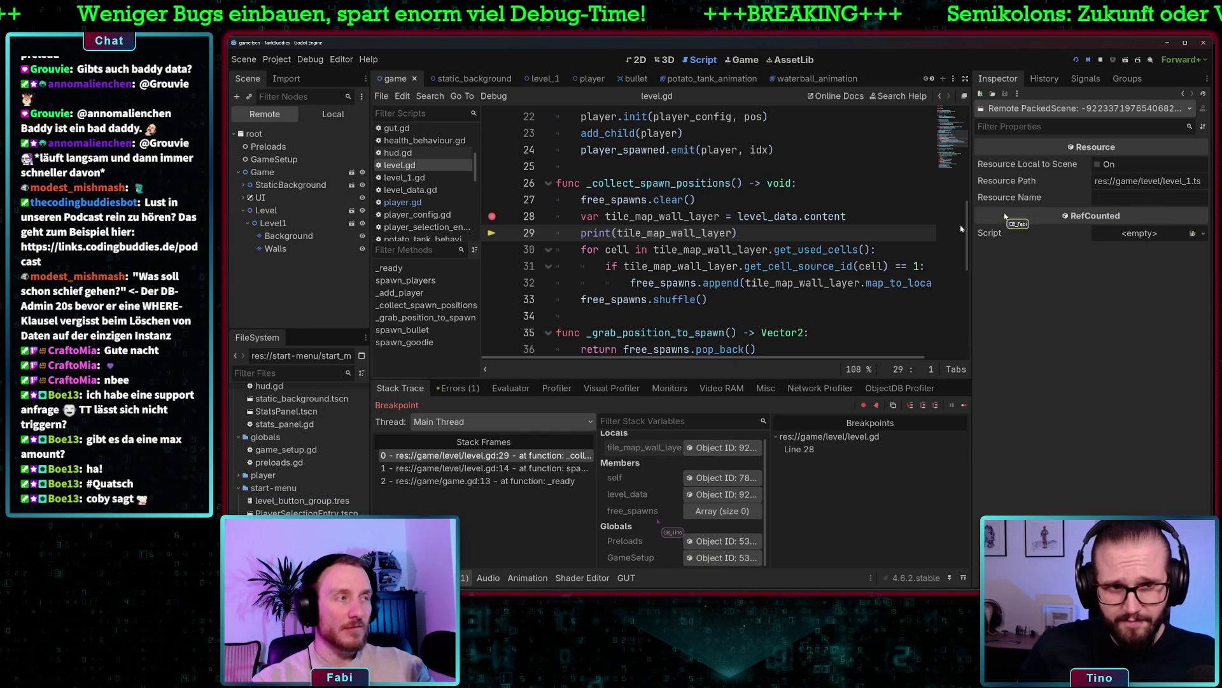
{"action": "left_click", "coordinate": [1102, 60]}
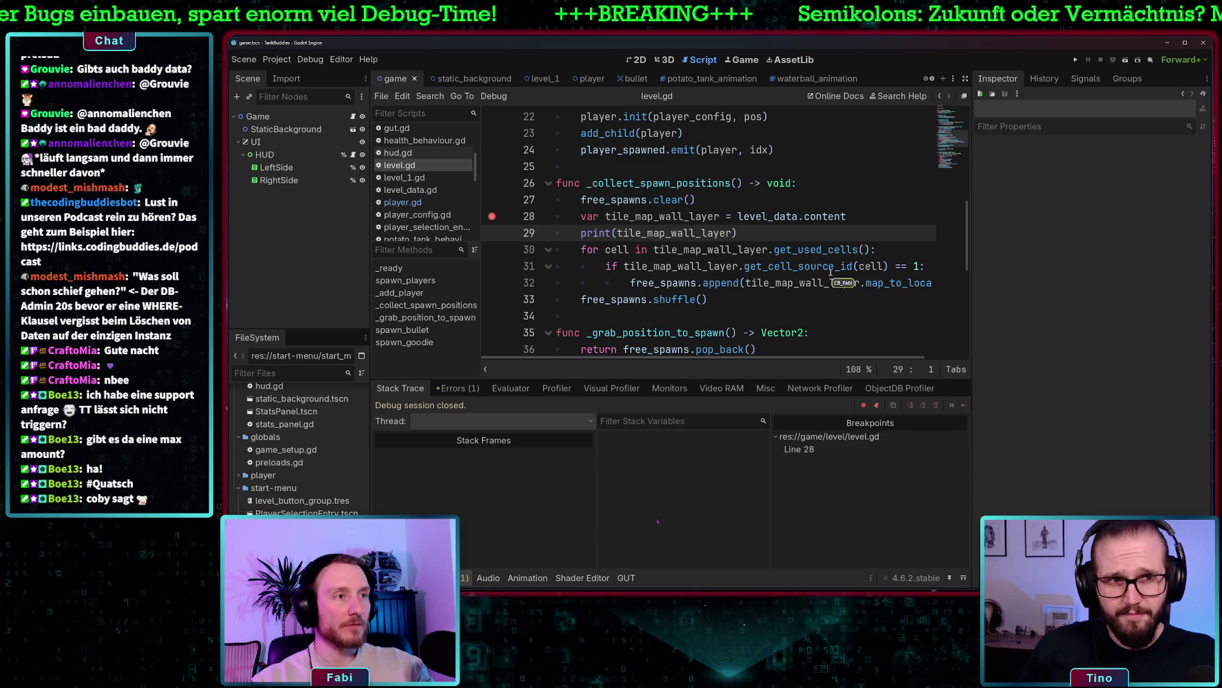
Append .walls to level_data.content on line 28 and rerun the project
{"action": "left_click", "coordinate": [859, 217]}
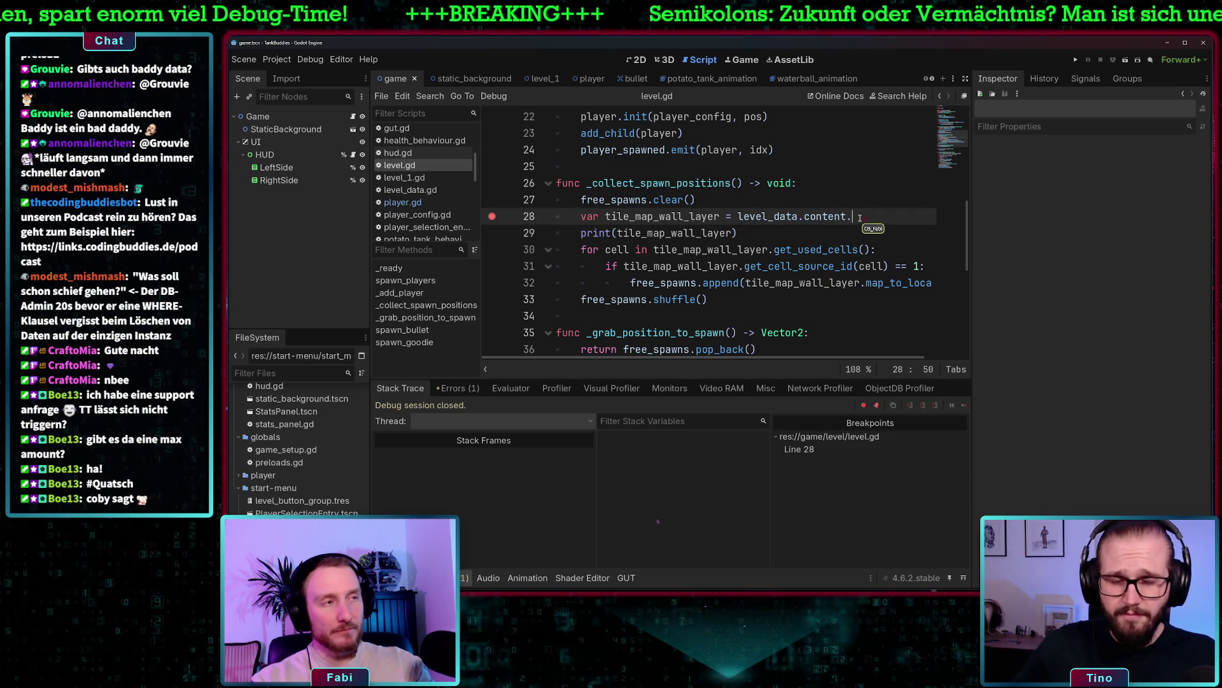
{"action": "type", "text": ".walls"}
{"action": "key", "text": "F5"}
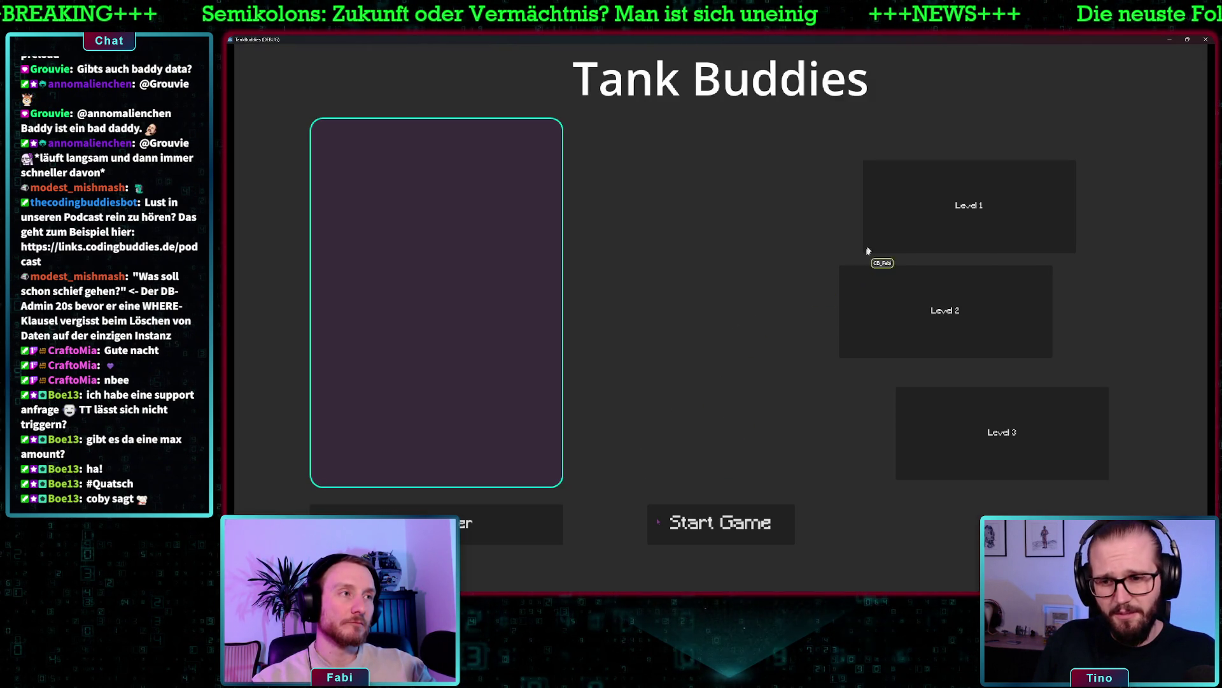
Start a Level 1 match, continue to the invalid 'walls' error, and stop the game
{"action": "left_click", "coordinate": [901, 245]}
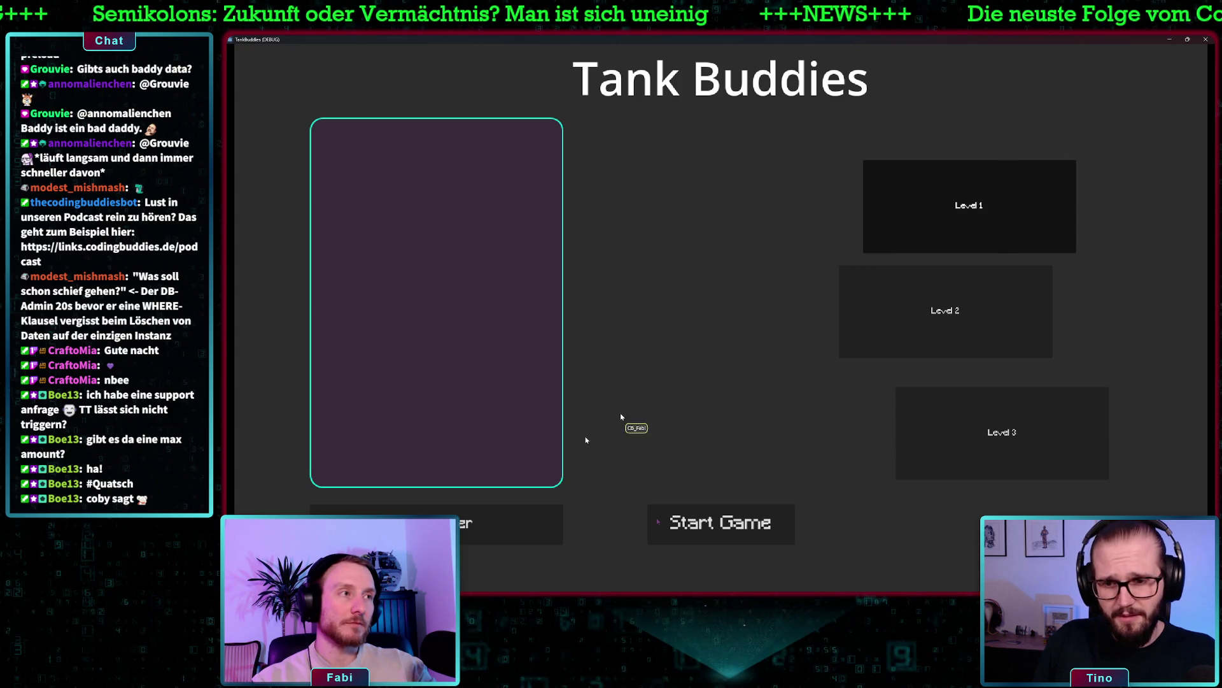
{"action": "left_click", "coordinate": [502, 515]}
{"action": "left_click", "coordinate": [502, 516]}
{"action": "left_click", "coordinate": [668, 521]}
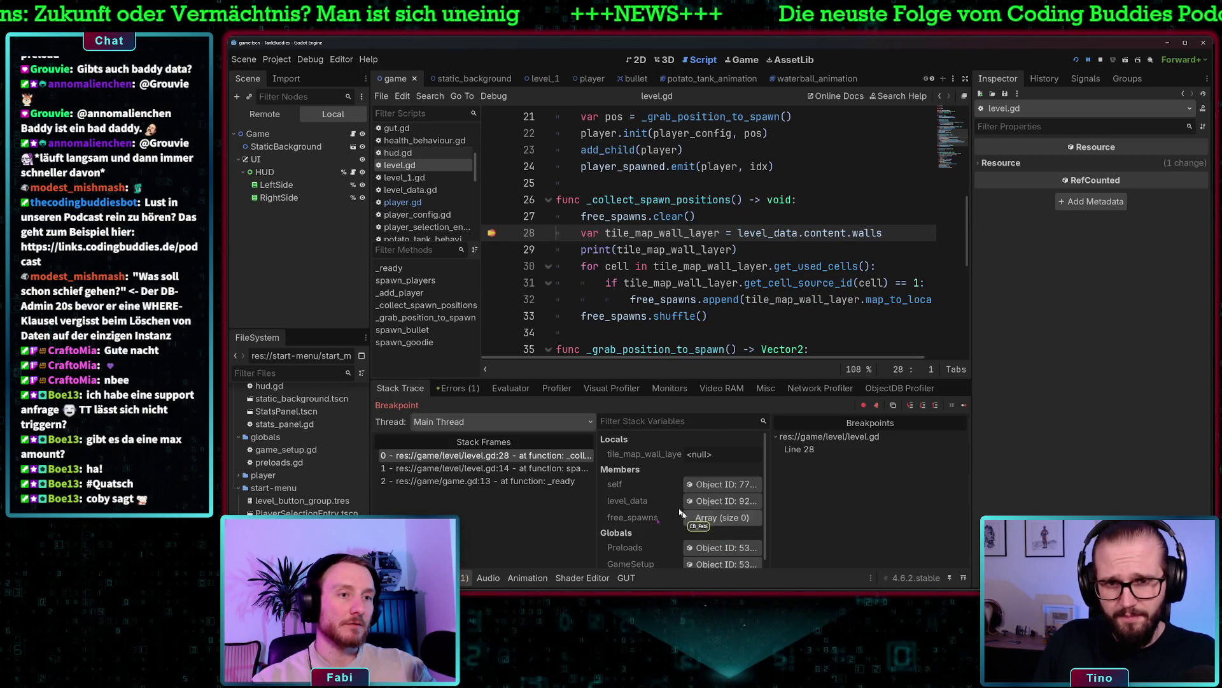
{"action": "left_click", "coordinate": [911, 406]}
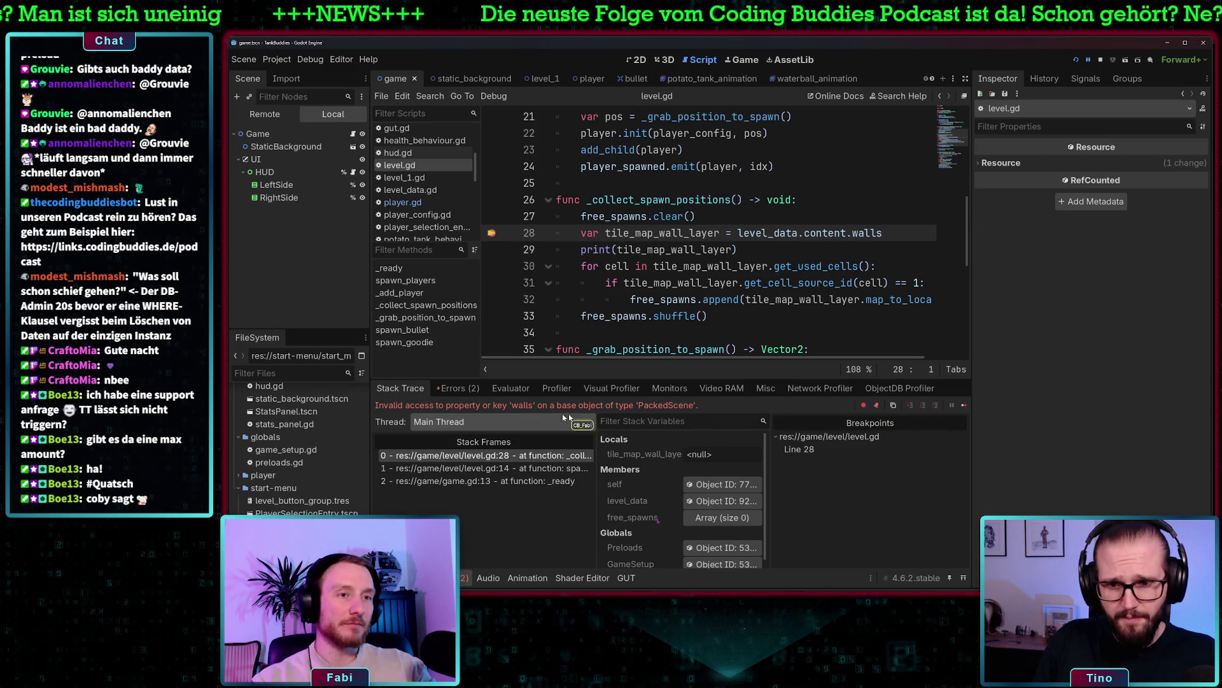
{"action": "left_click", "coordinate": [1100, 60]}
{"action": "left_click_drag", "start_coordinate": [884, 233], "coordinate": [740, 234]}
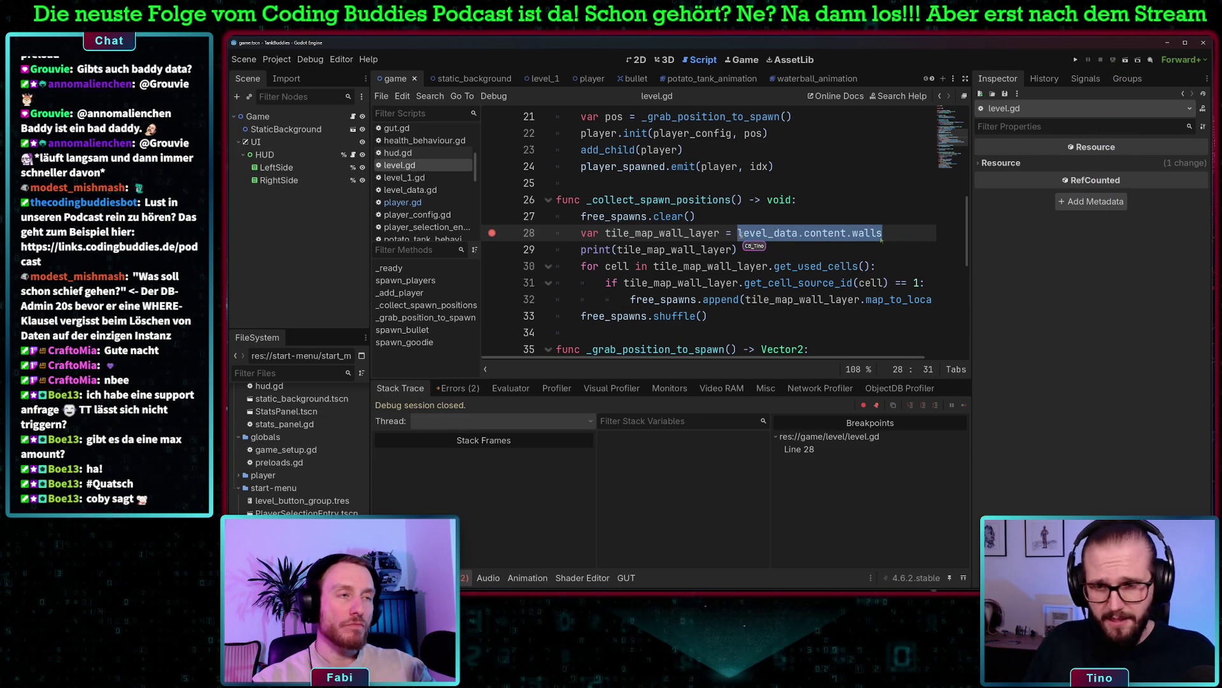
Replace the line-28 wall expression with a get_child(1) call
{"action": "type", "text": "get_c"}
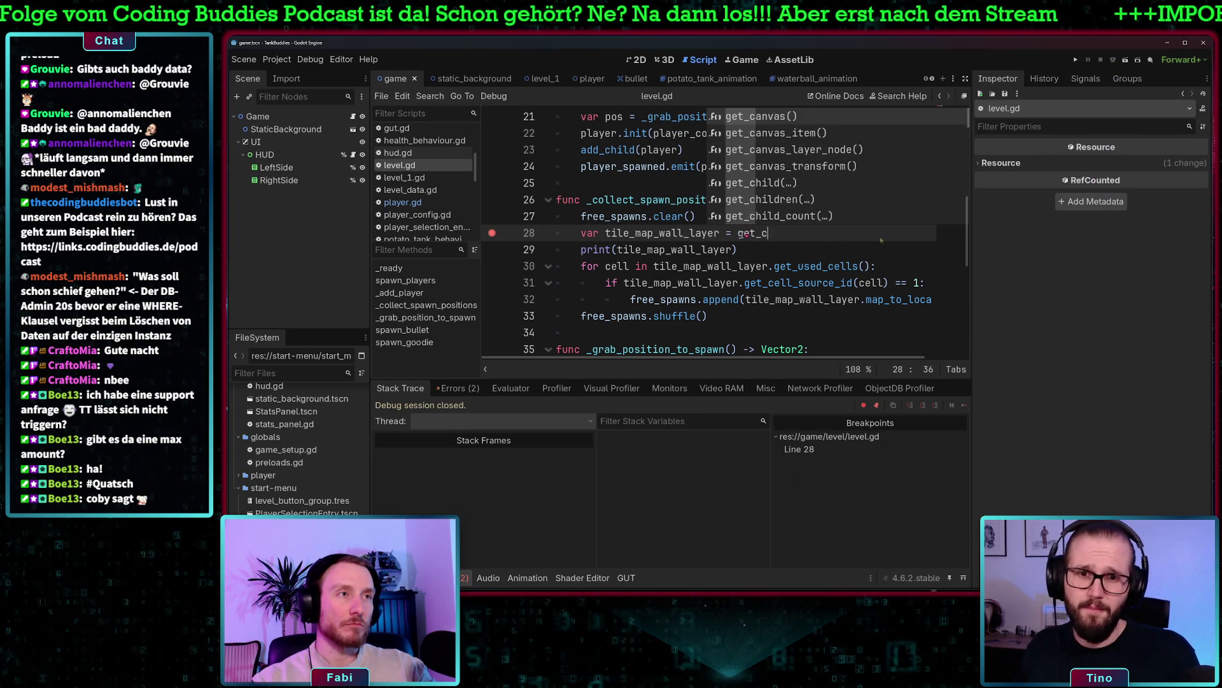
{"action": "type", "text": "hi"}
{"action": "key", "text": "Return"}
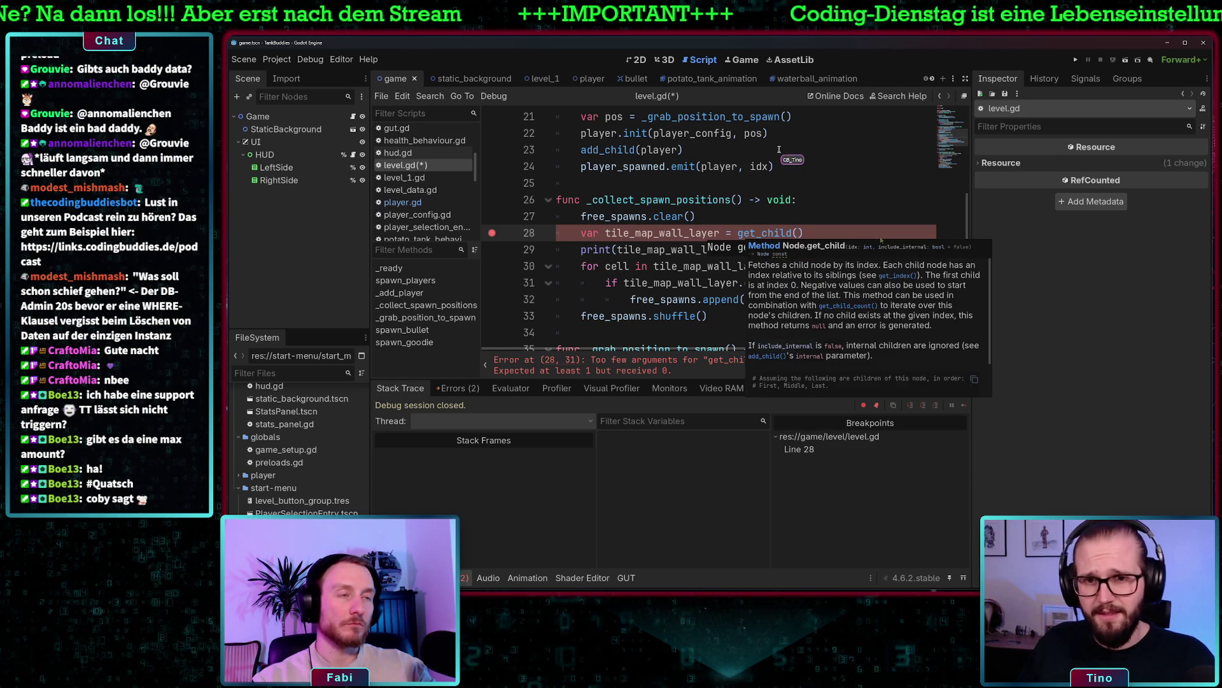
{"action": "type", "text": "2"}
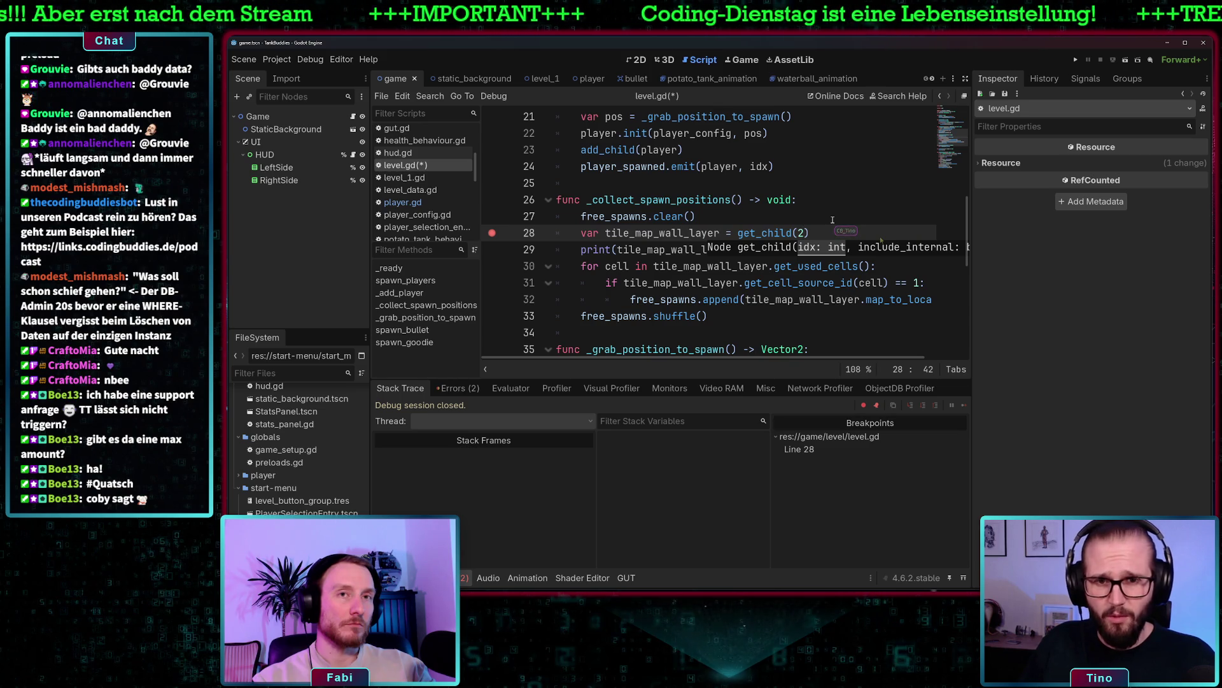
{"action": "type", "text": "1"}
{"action": "left_click", "coordinate": [832, 220]}
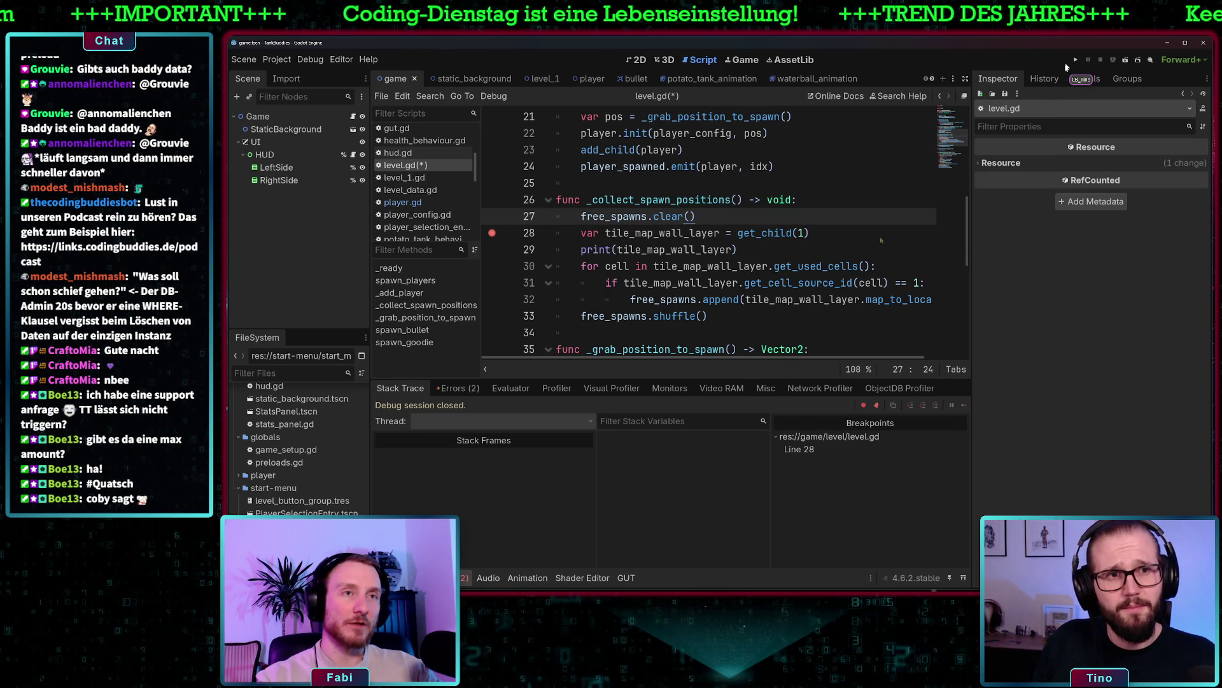
Rerun to the breakpoint and expand Game > Level > Level1 in the remote scene tree
{"action": "left_click", "coordinate": [1075, 62]}
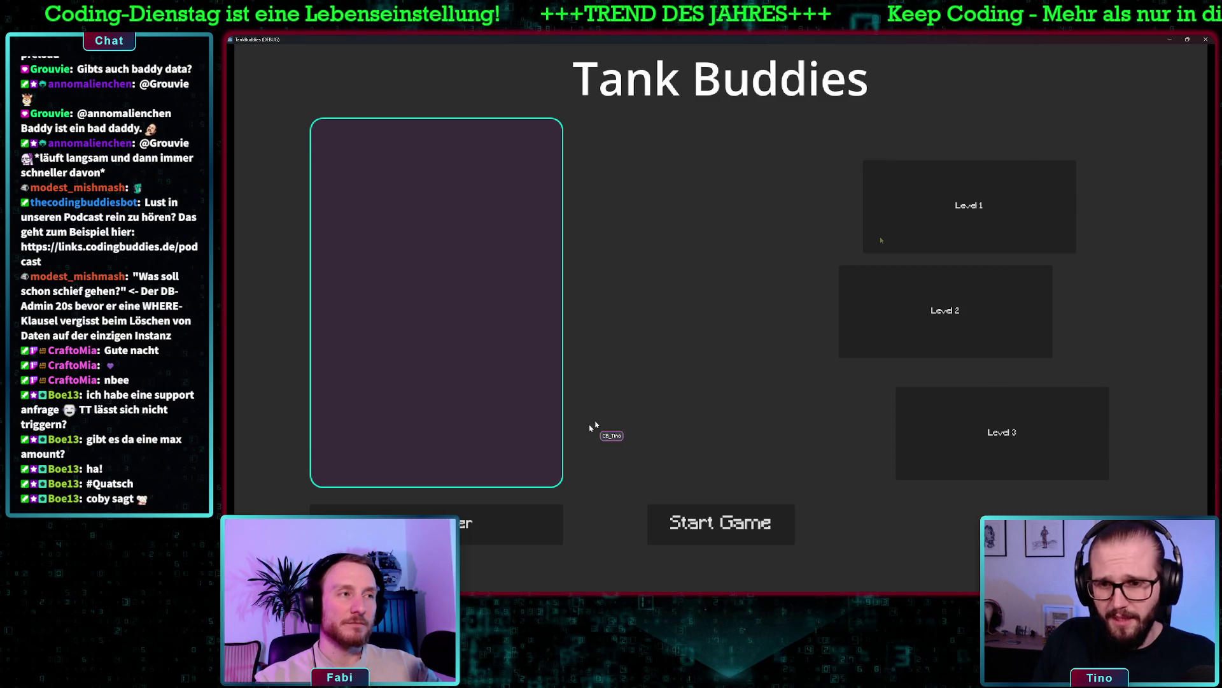
{"action": "left_click", "coordinate": [706, 523]}
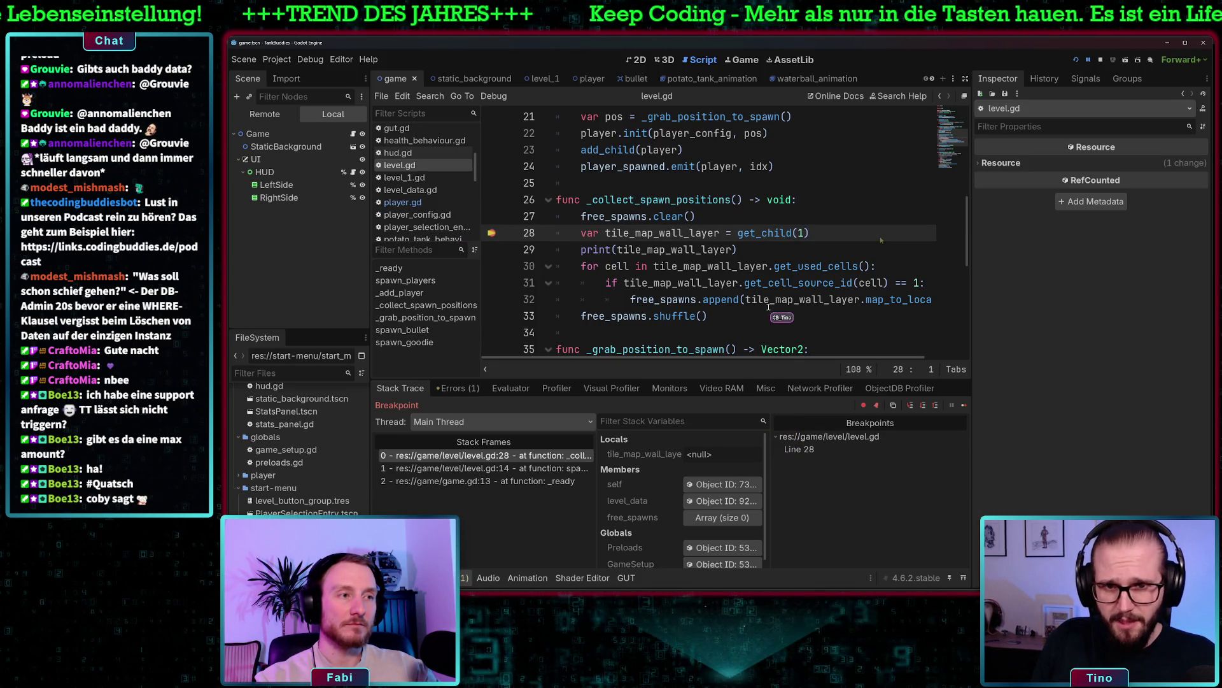
{"action": "left_click", "coordinate": [909, 406]}
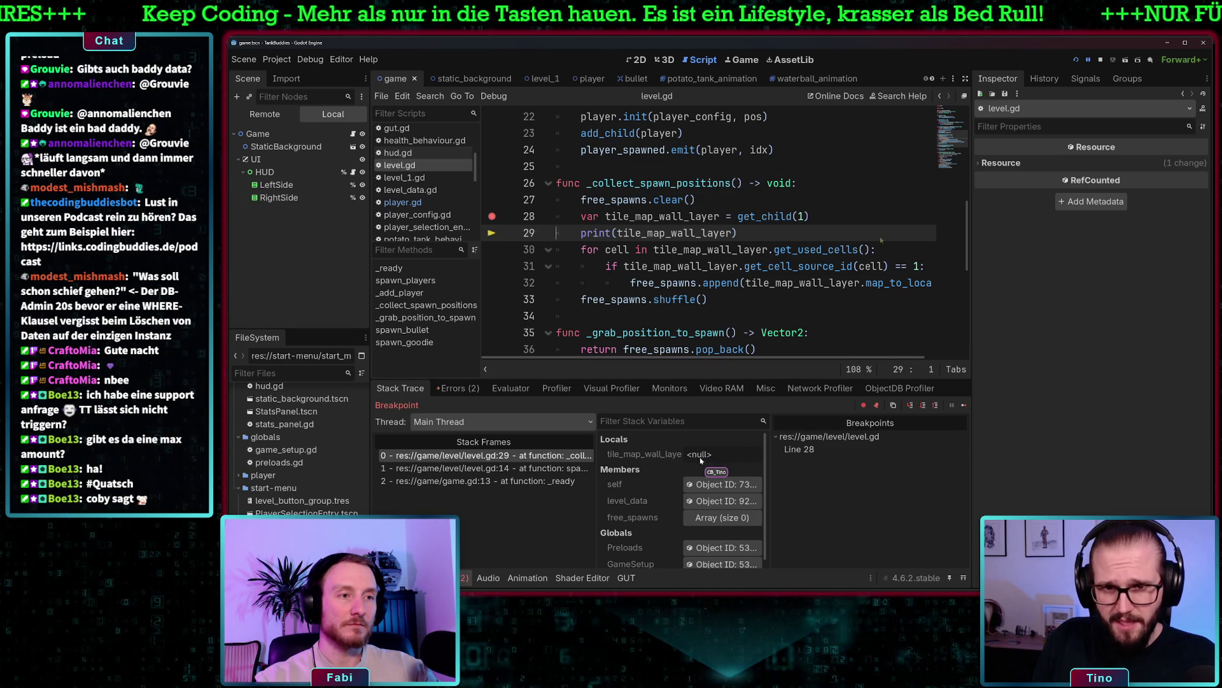
{"action": "left_click", "coordinate": [265, 114]}
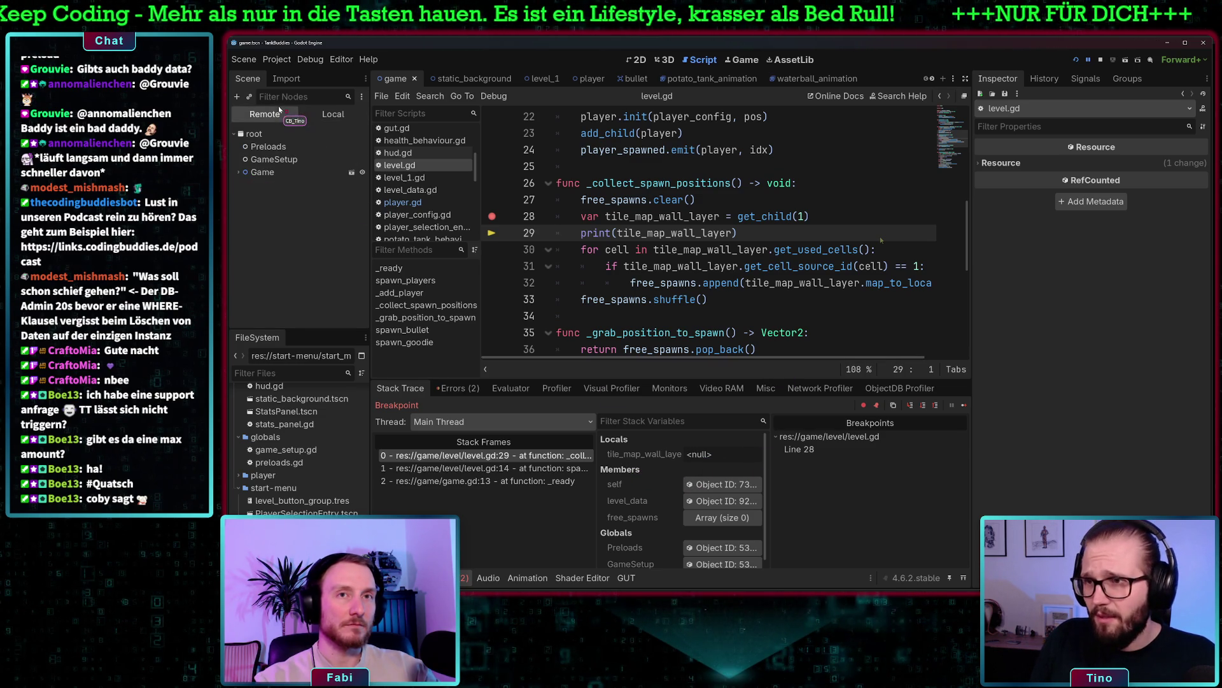
{"action": "left_click", "coordinate": [238, 173]}
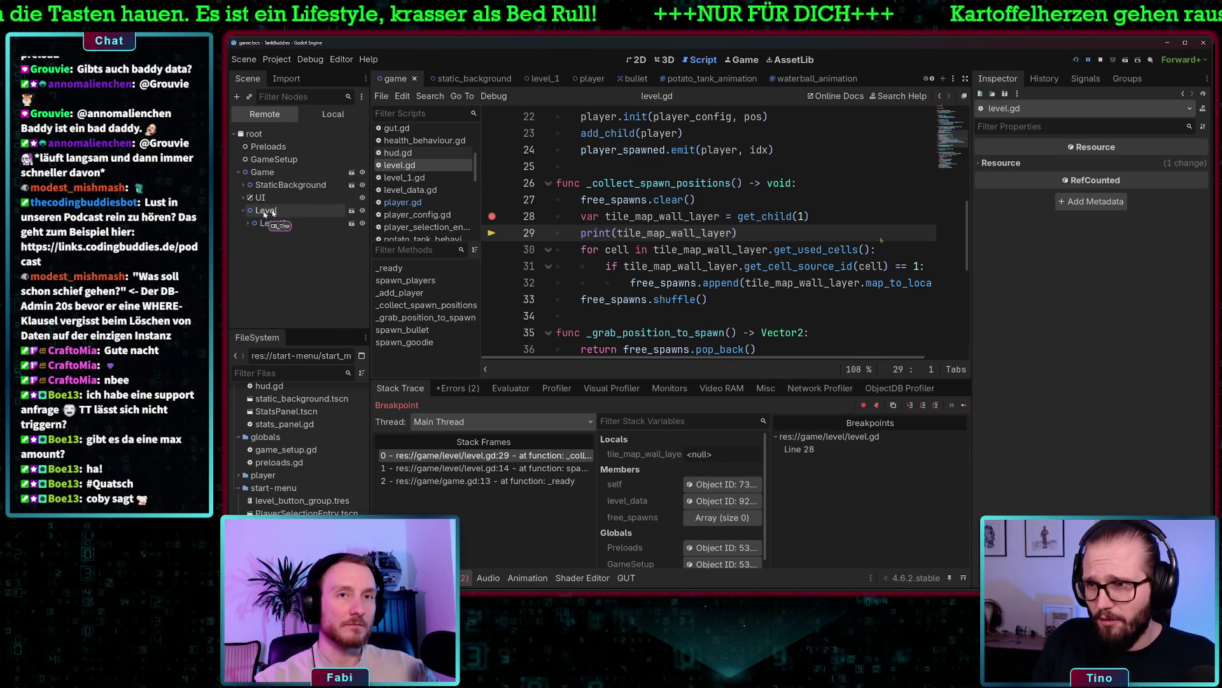
{"action": "double_click", "coordinate": [280, 224]}
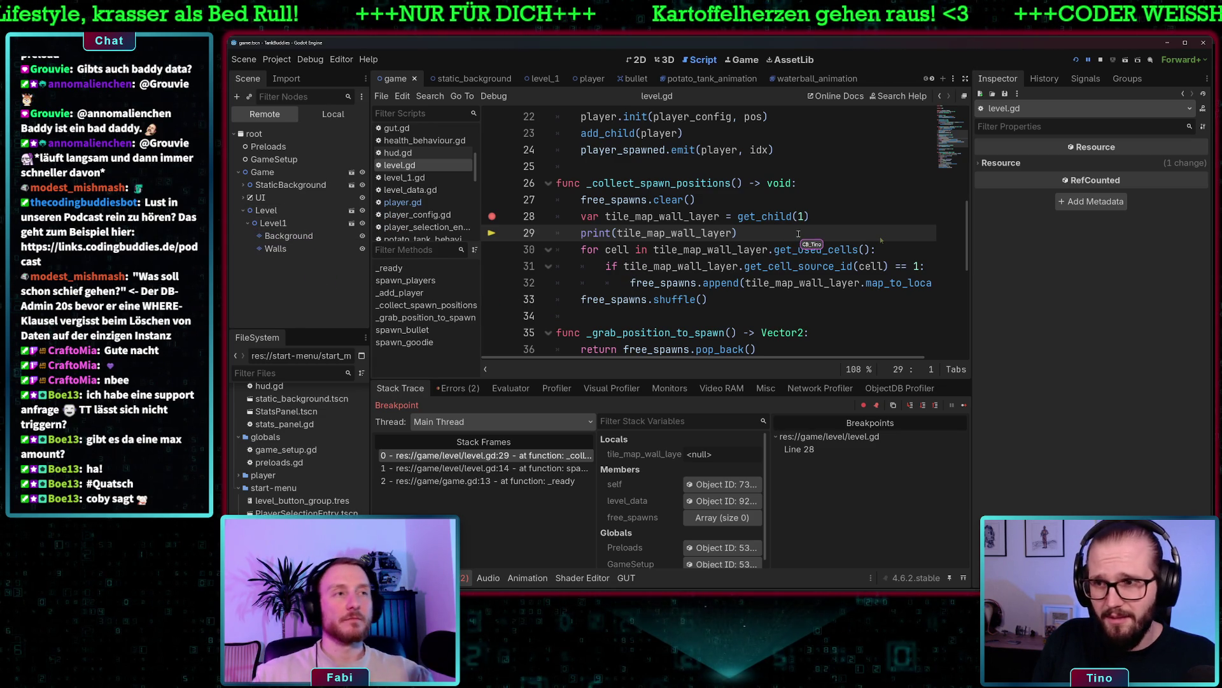
Append .get_child(1) after get_child(0) on line 28 and rerun the project
{"action": "left_click", "coordinate": [807, 216]}
{"action": "type", "text": "0"}
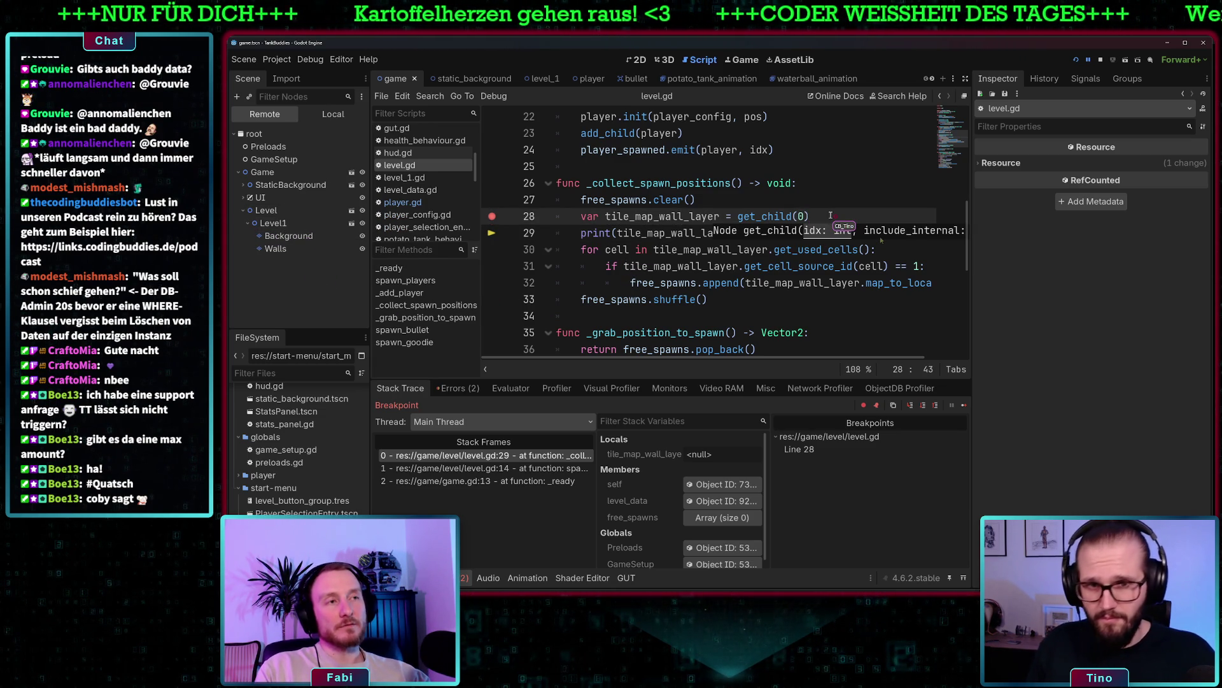
{"action": "type", "text": ".get_c"}
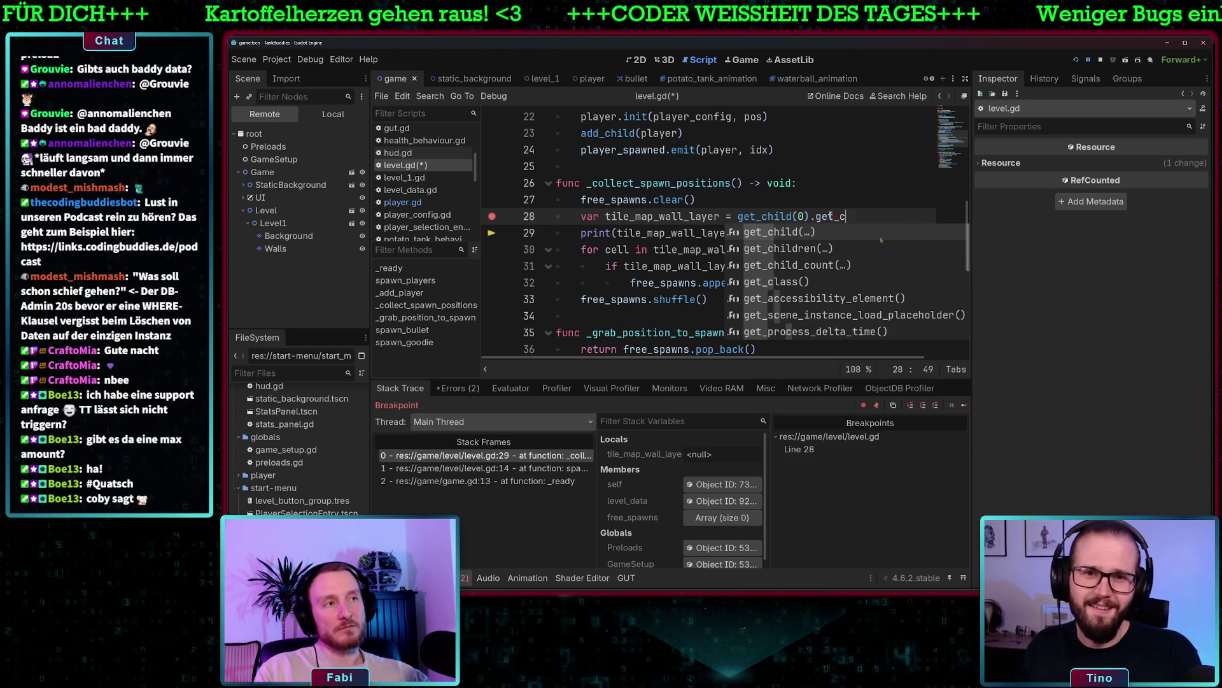
{"action": "type", "text": "hild(1"}
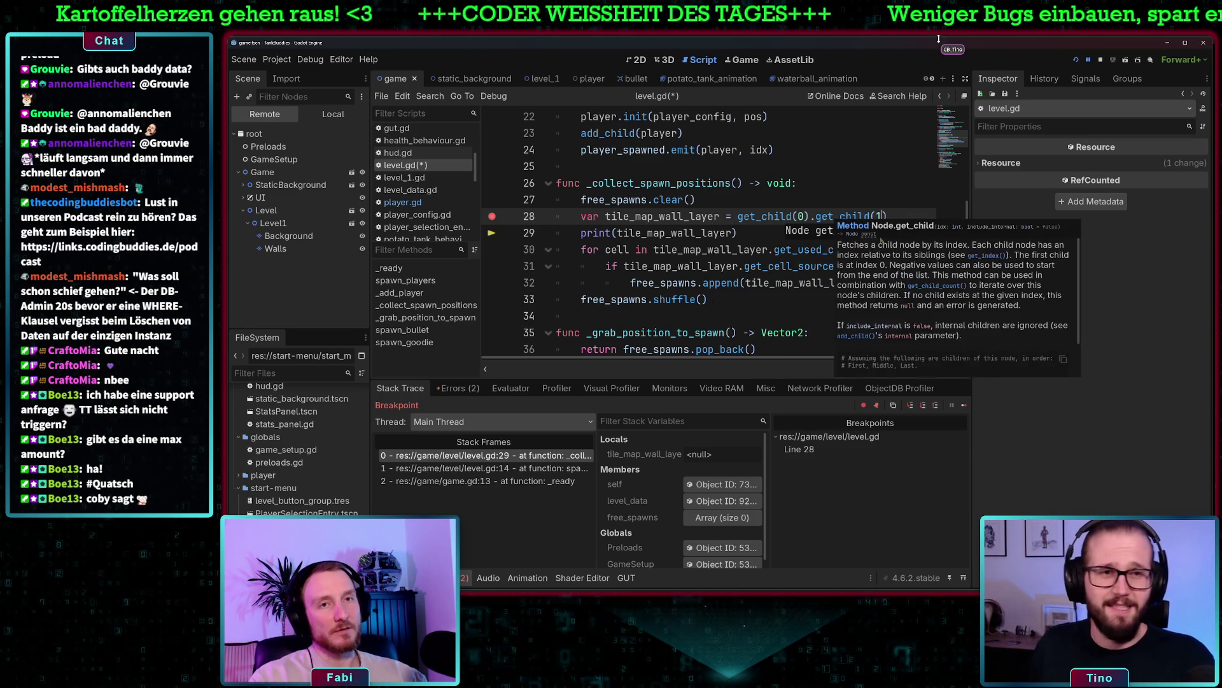
{"action": "left_click", "coordinate": [1076, 60]}
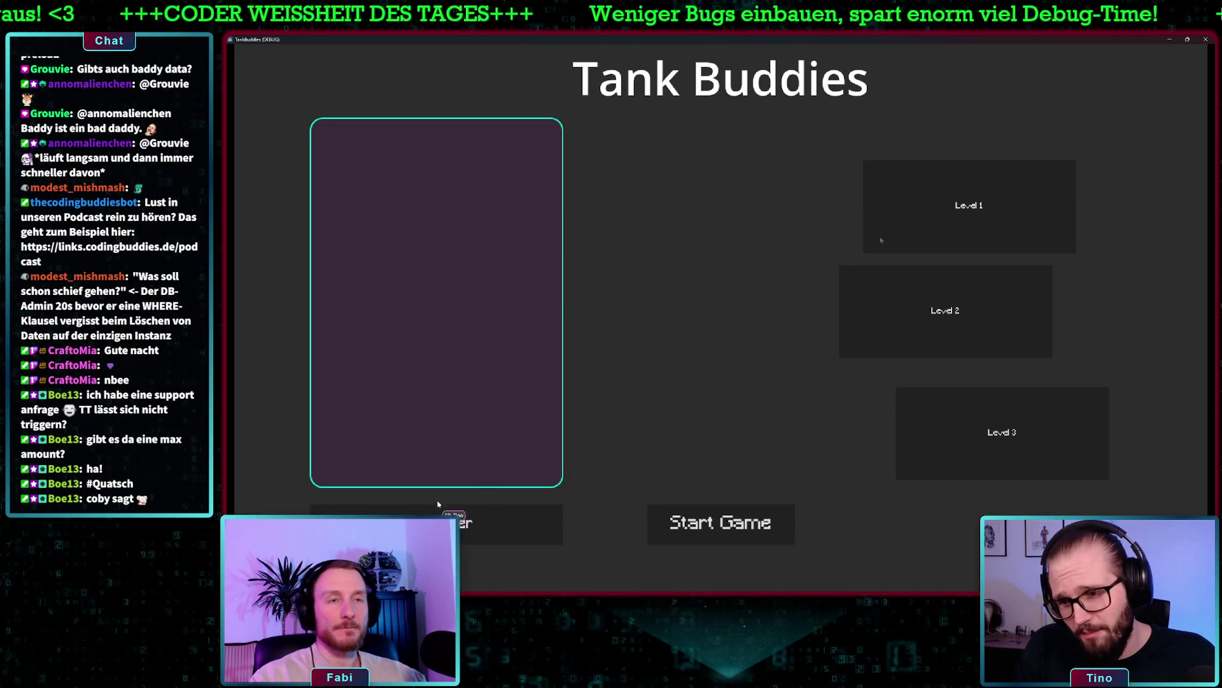
Start a two-player match, step over line 28, inspect the TileMapLayer, then close the game
{"action": "left_click", "coordinate": [438, 510]}
{"action": "left_click", "coordinate": [439, 510]}
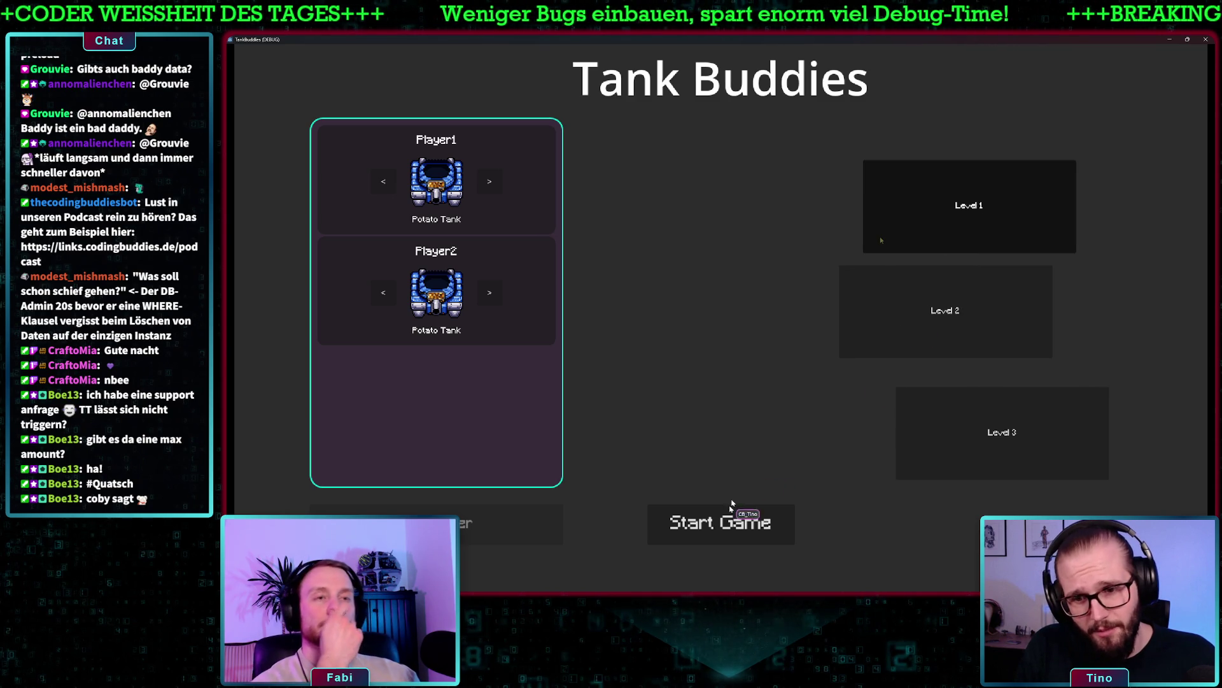
{"action": "left_click", "coordinate": [723, 531]}
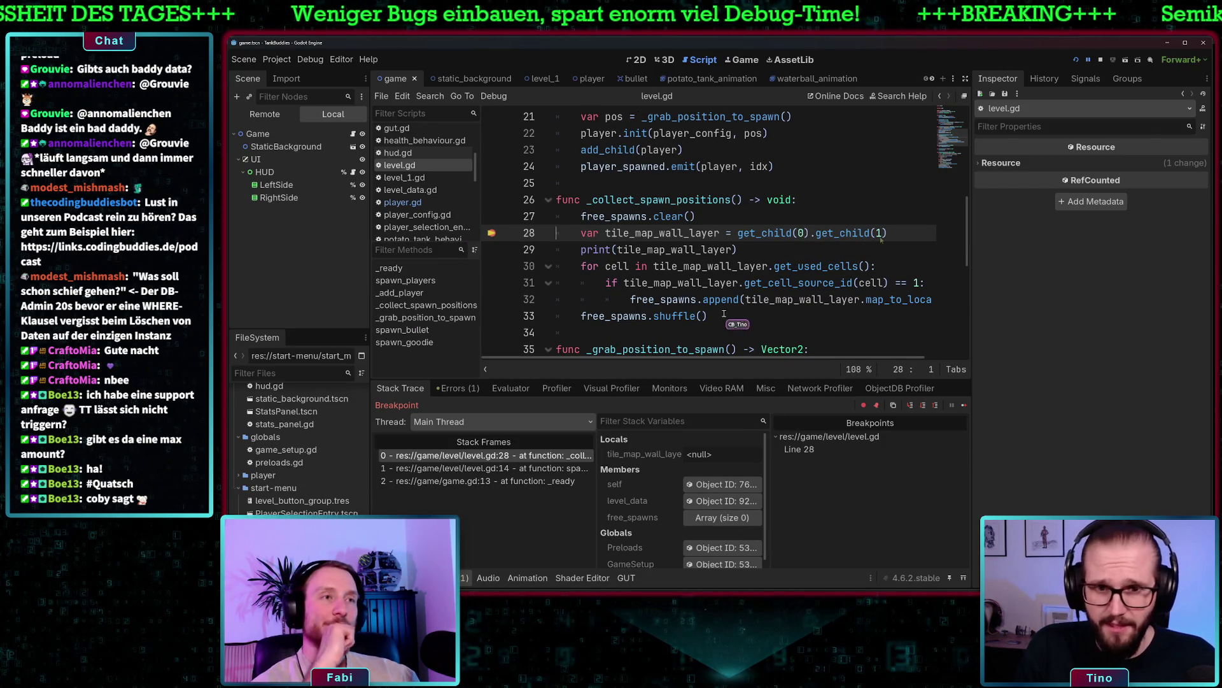
{"action": "left_click", "coordinate": [910, 405]}
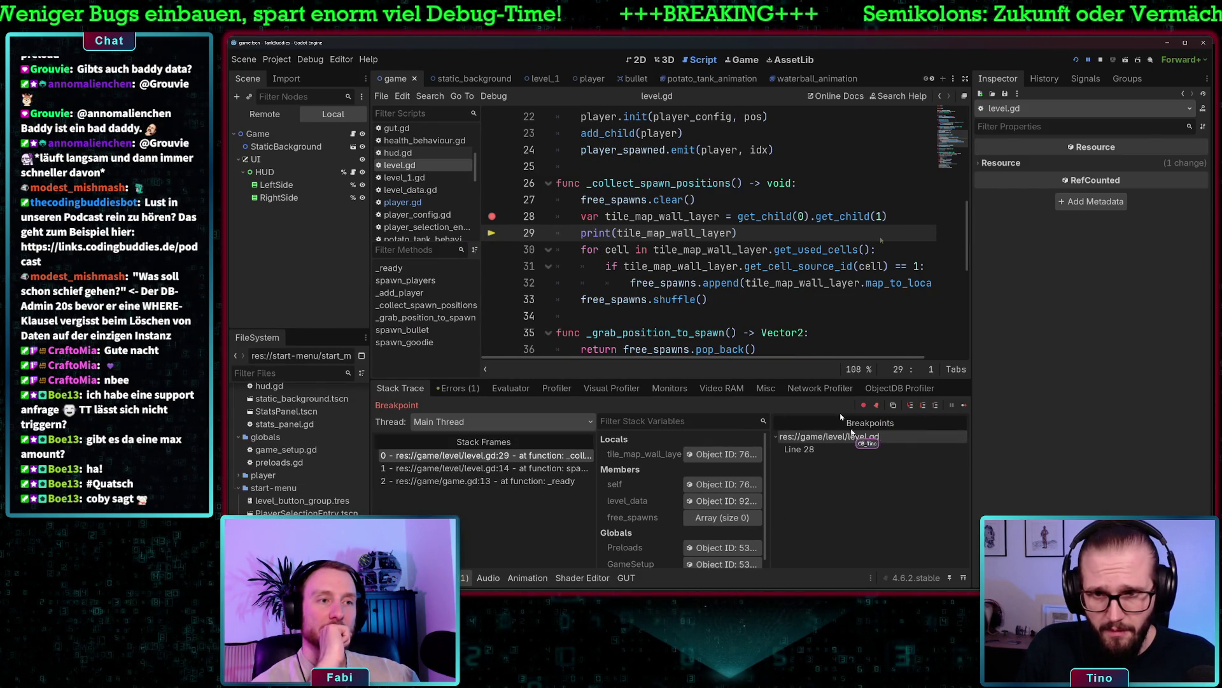
{"action": "left_click", "coordinate": [696, 456]}
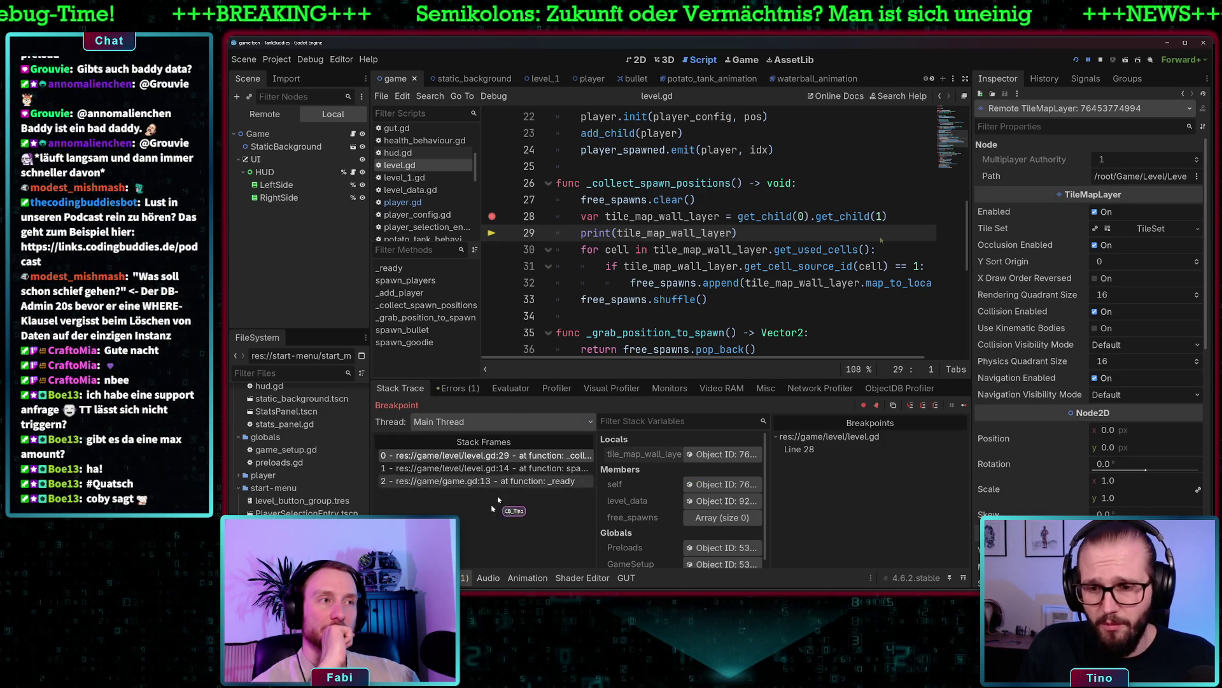
{"action": "left_click", "coordinate": [963, 405]}
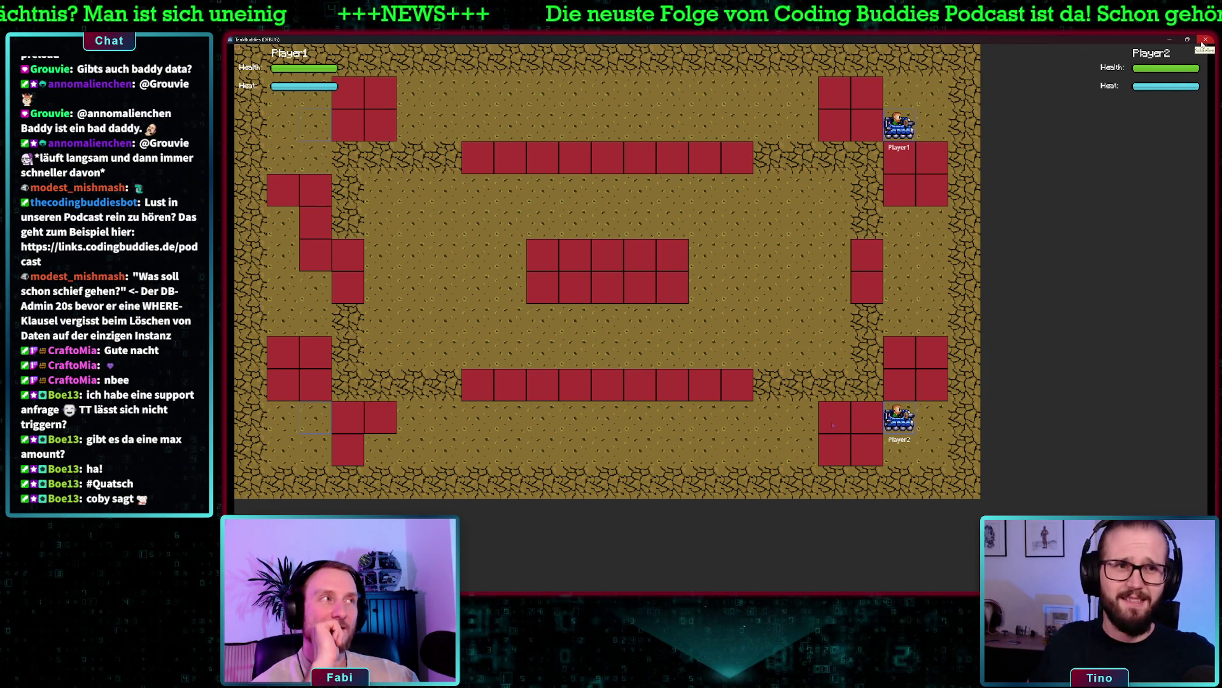
{"action": "left_click", "coordinate": [1204, 40]}
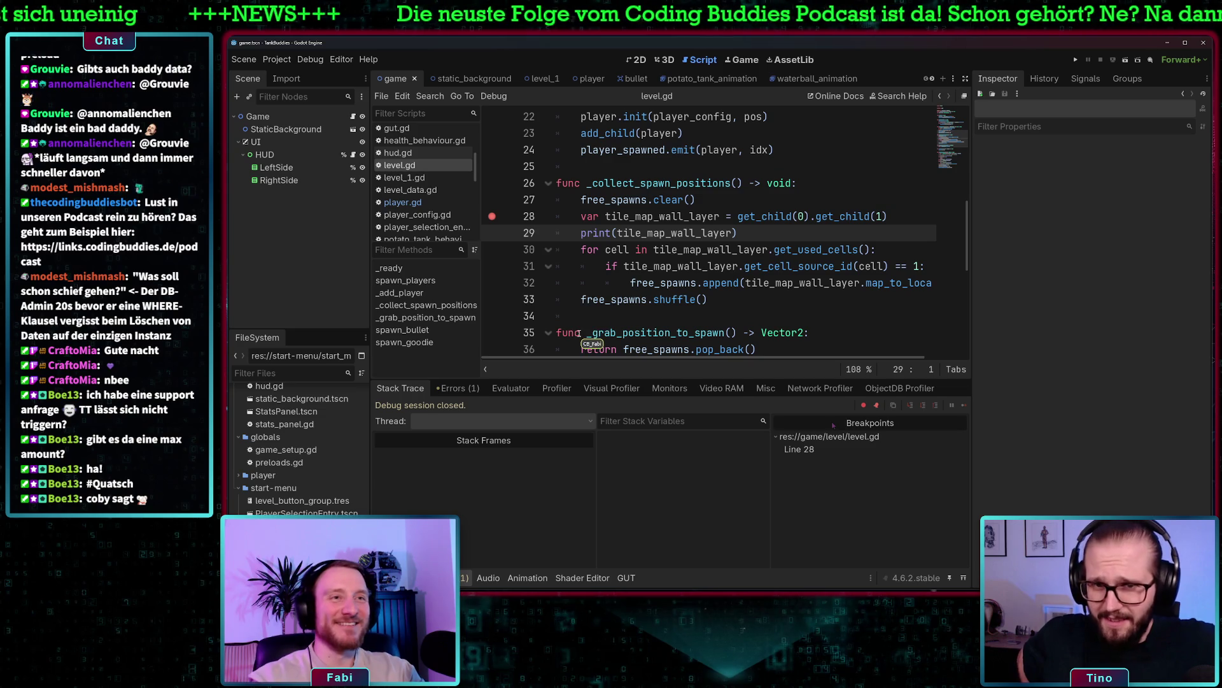
Select the get_child(0).get_child(1) expression on line 28
{"action": "scroll", "coordinate": [689, 209], "scroll_direction": "up", "scroll_amount": 3}
{"action": "scroll", "coordinate": [688, 209], "scroll_direction": "up", "scroll_amount": 3}
{"action": "scroll", "coordinate": [611, 222], "scroll_direction": "down", "scroll_amount": 8}
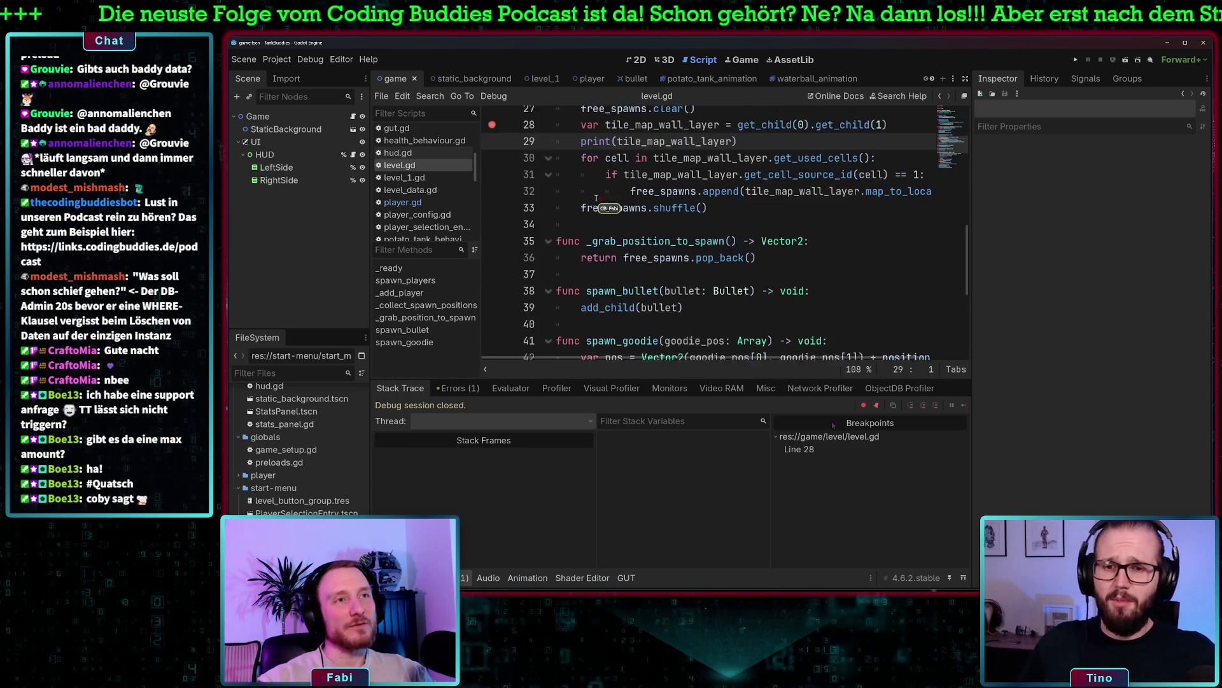
{"action": "scroll", "coordinate": [596, 199], "scroll_direction": "up", "scroll_amount": 2}
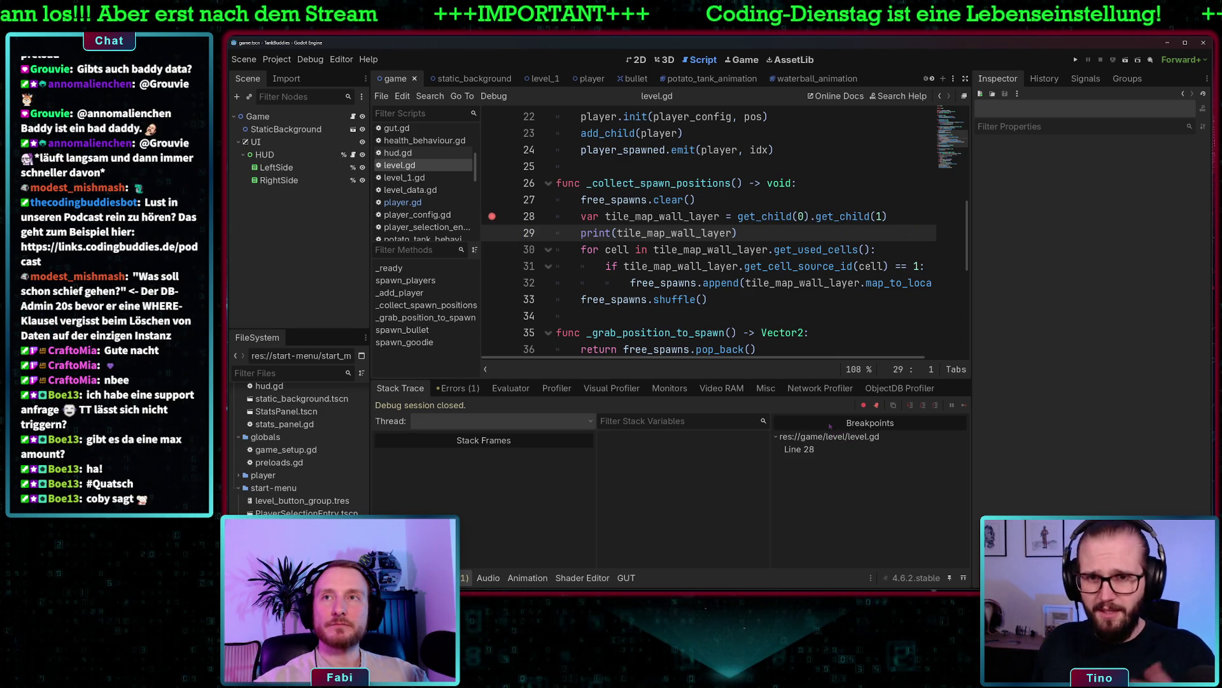
{"action": "left_click_drag", "start_coordinate": [887, 216], "coordinate": [741, 218]}
{"action": "mouse_move", "coordinate": [740, 217]}
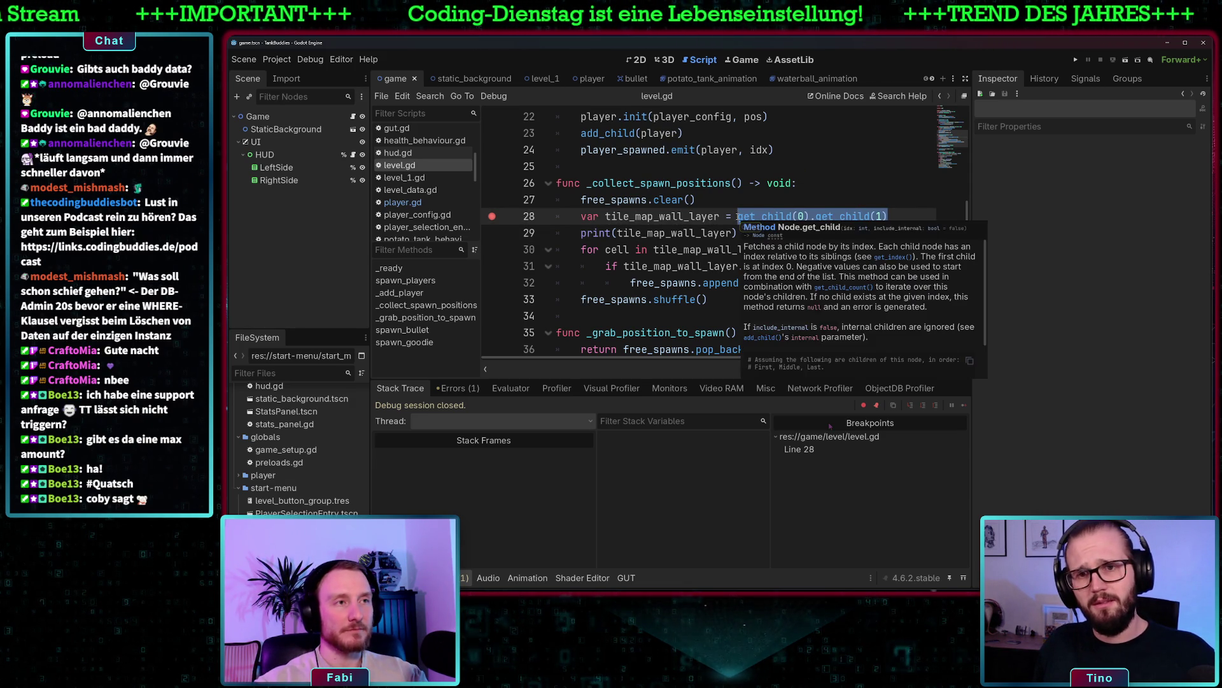
{"action": "type", "text": "get_walls"}
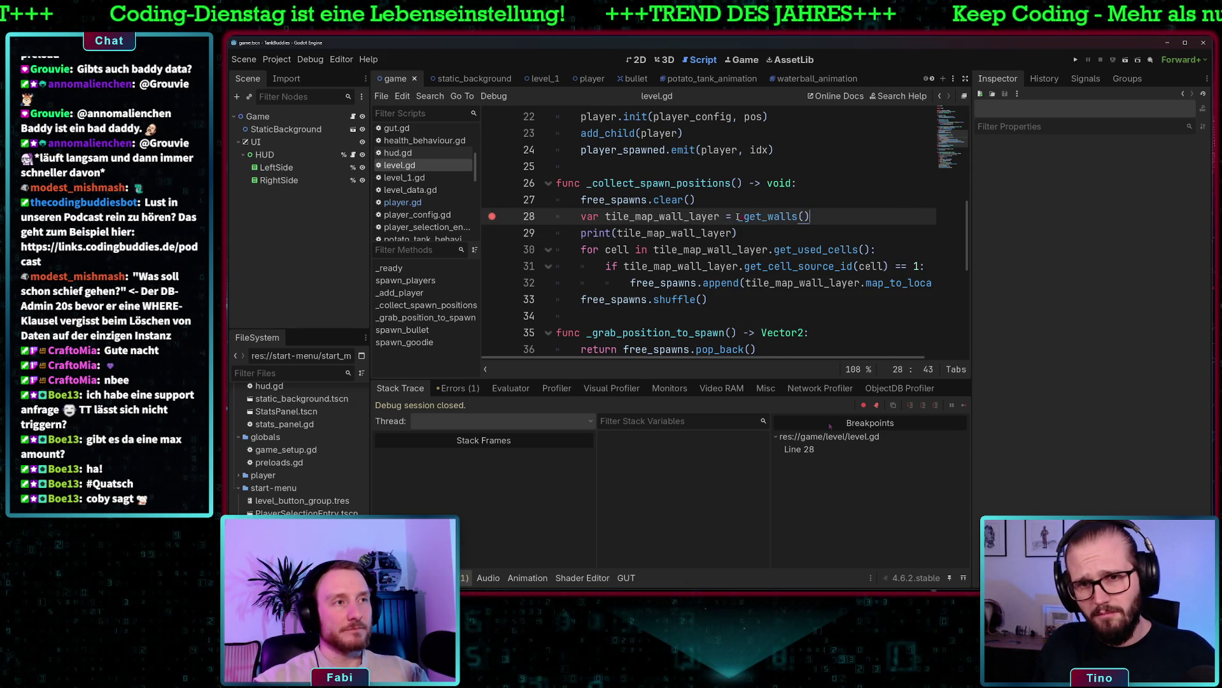
{"action": "scroll", "coordinate": [758, 274], "scroll_direction": "down", "scroll_amount": 6}
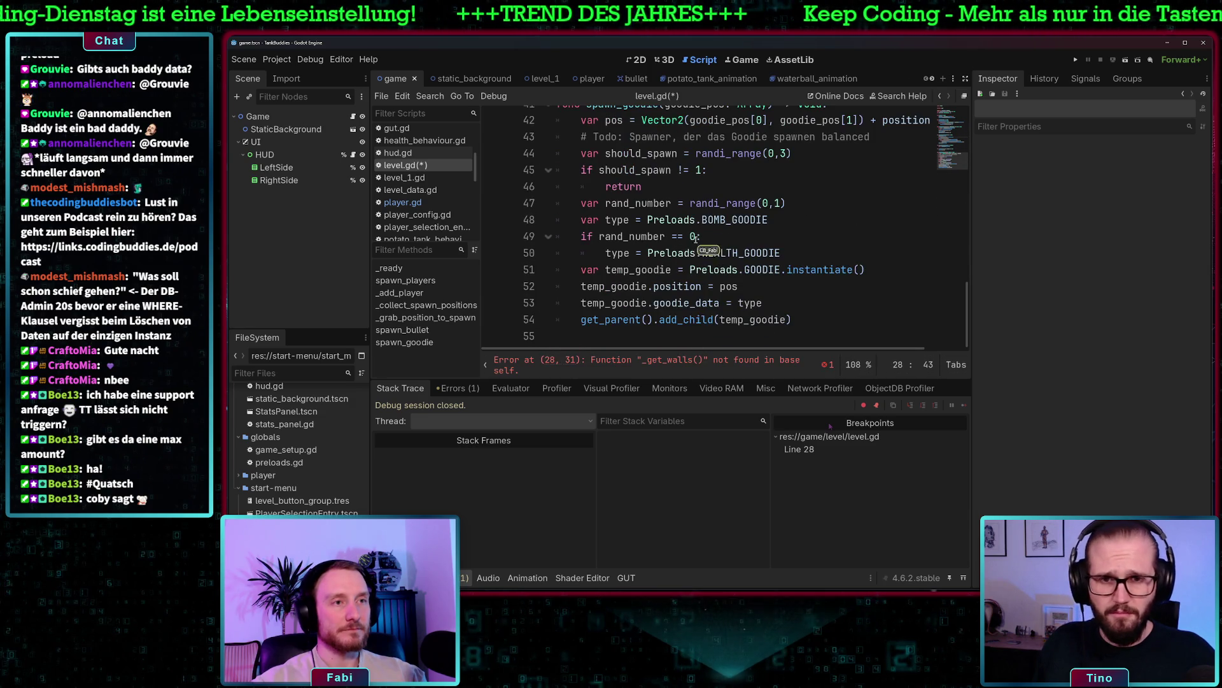
{"action": "scroll", "coordinate": [807, 268], "scroll_direction": "up", "scroll_amount": 8}
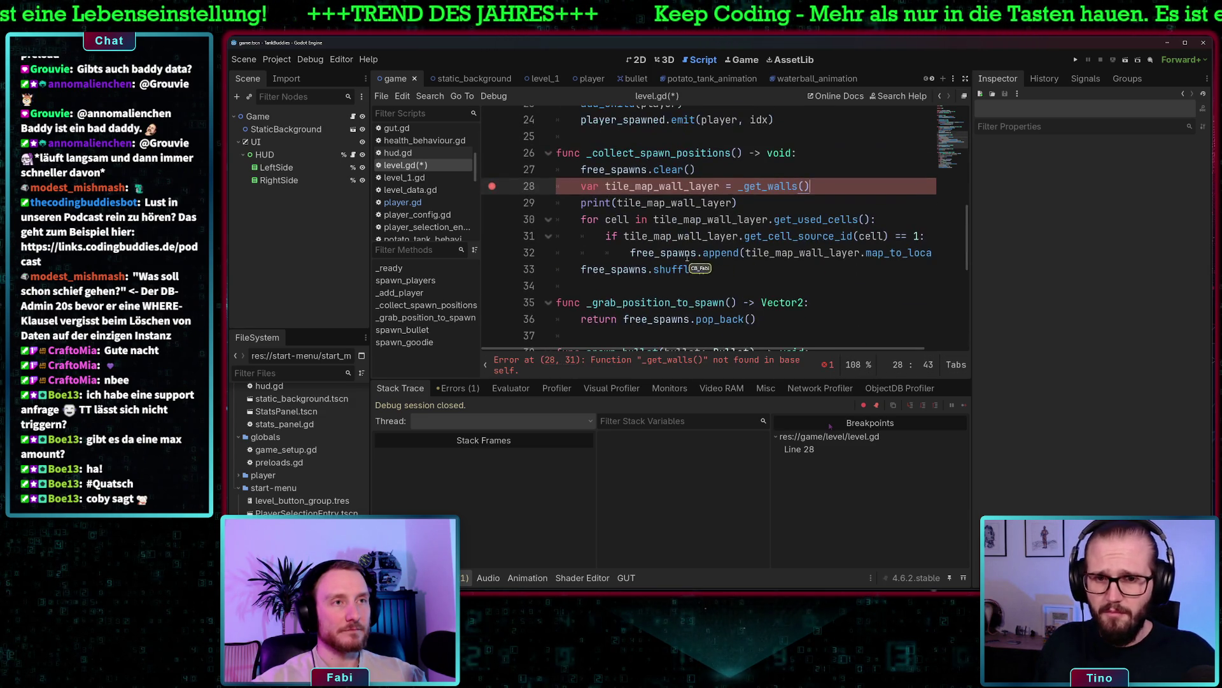
{"action": "scroll", "coordinate": [673, 253], "scroll_direction": "down", "scroll_amount": 3}
{"action": "left_click", "coordinate": [650, 238]}
{"action": "key", "text": "Down"}
{"action": "key", "text": "Down"}
{"action": "key", "text": "Up"}
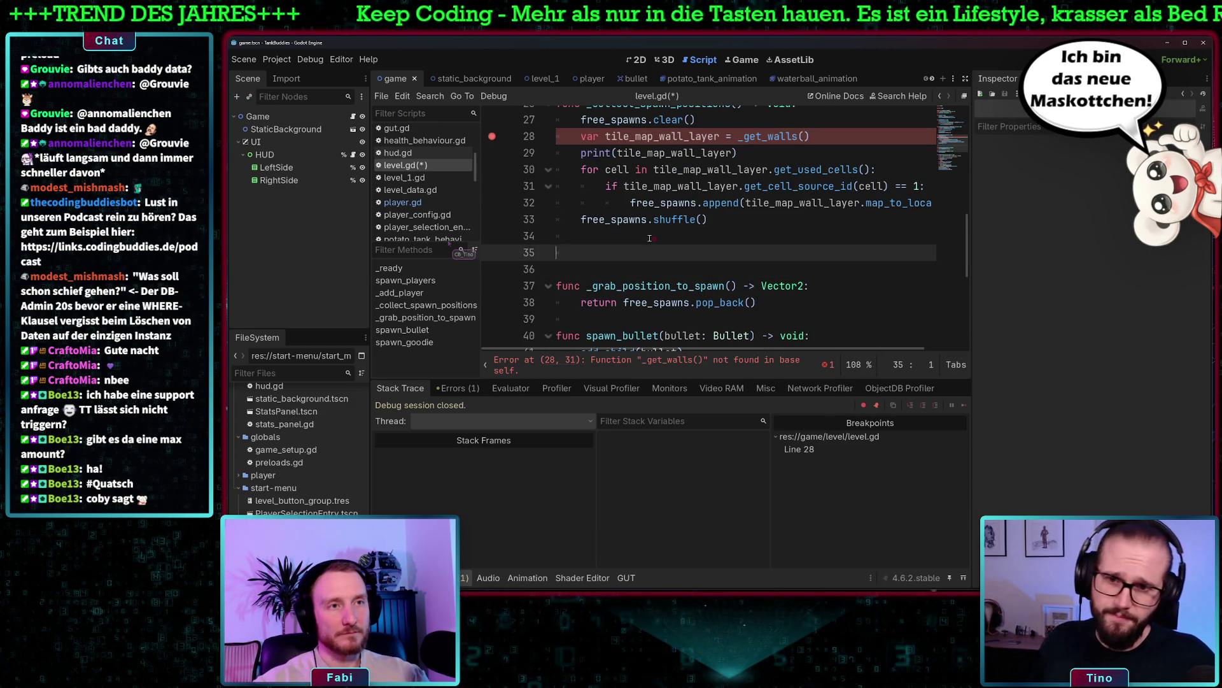
{"action": "key", "text": "BackSpace"}
{"action": "type", "text": "func _get_walls()"}
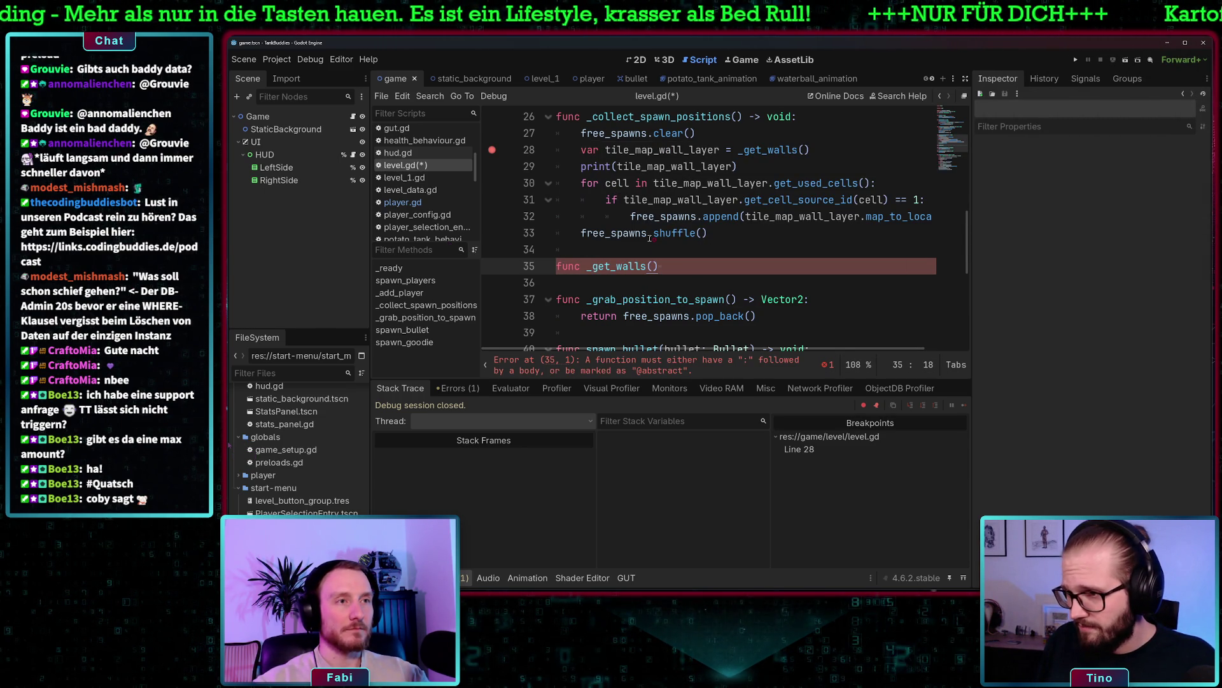
{"action": "type", "text": ":"}
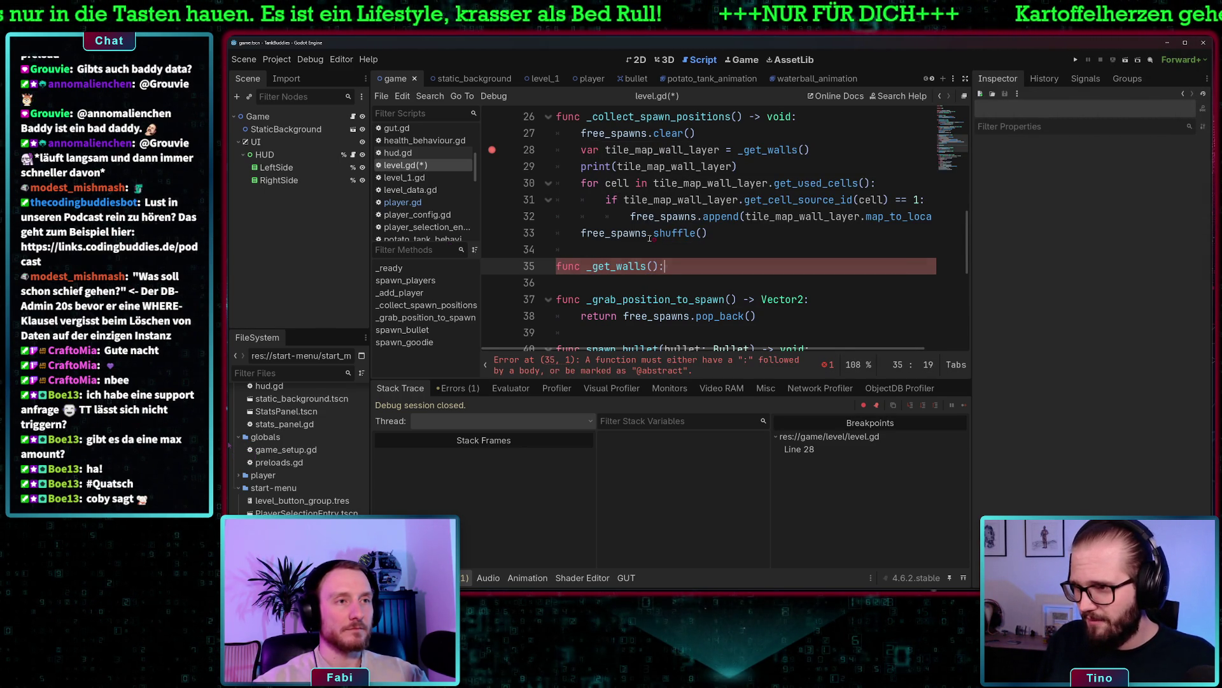
{"action": "key", "text": "Return"}
{"action": "type", "text": "return"}
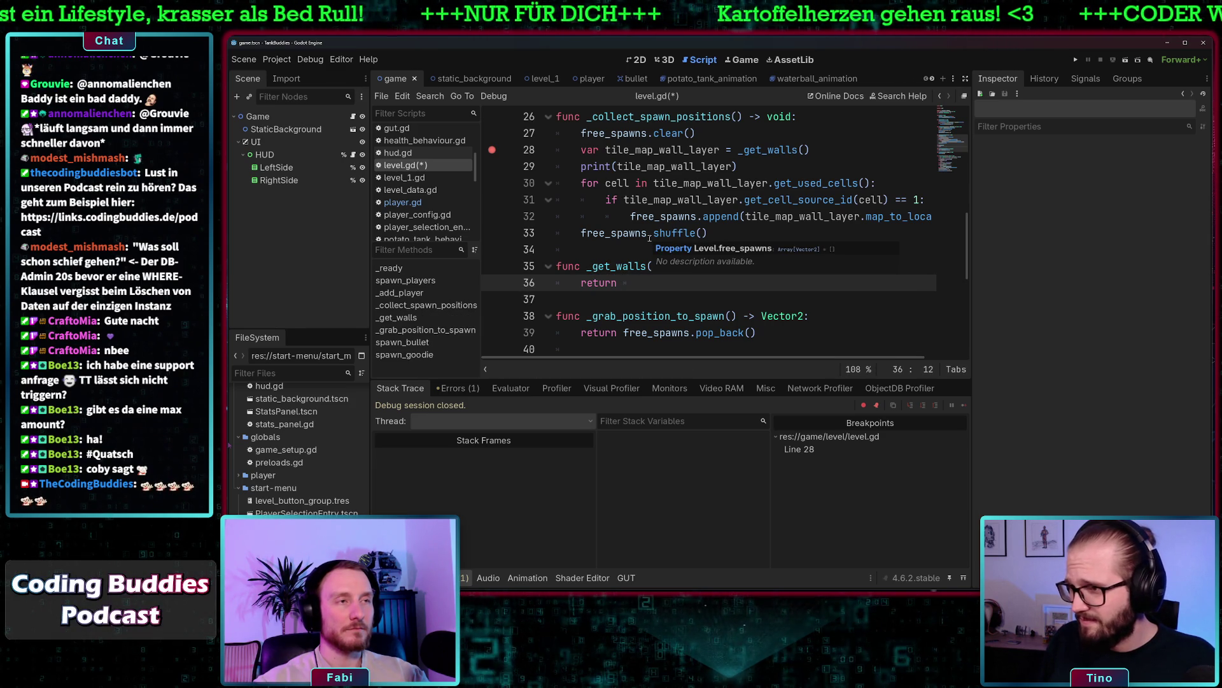
{"action": "type", "text": "get_"}
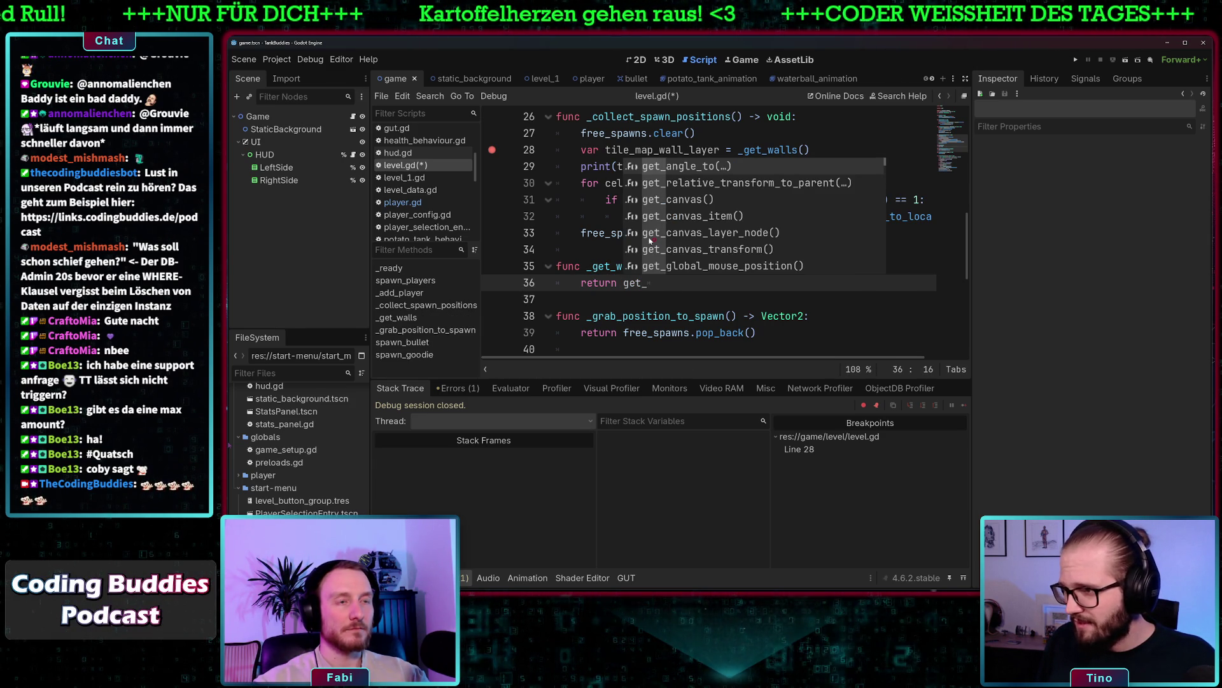
{"action": "type", "text": "child(."}
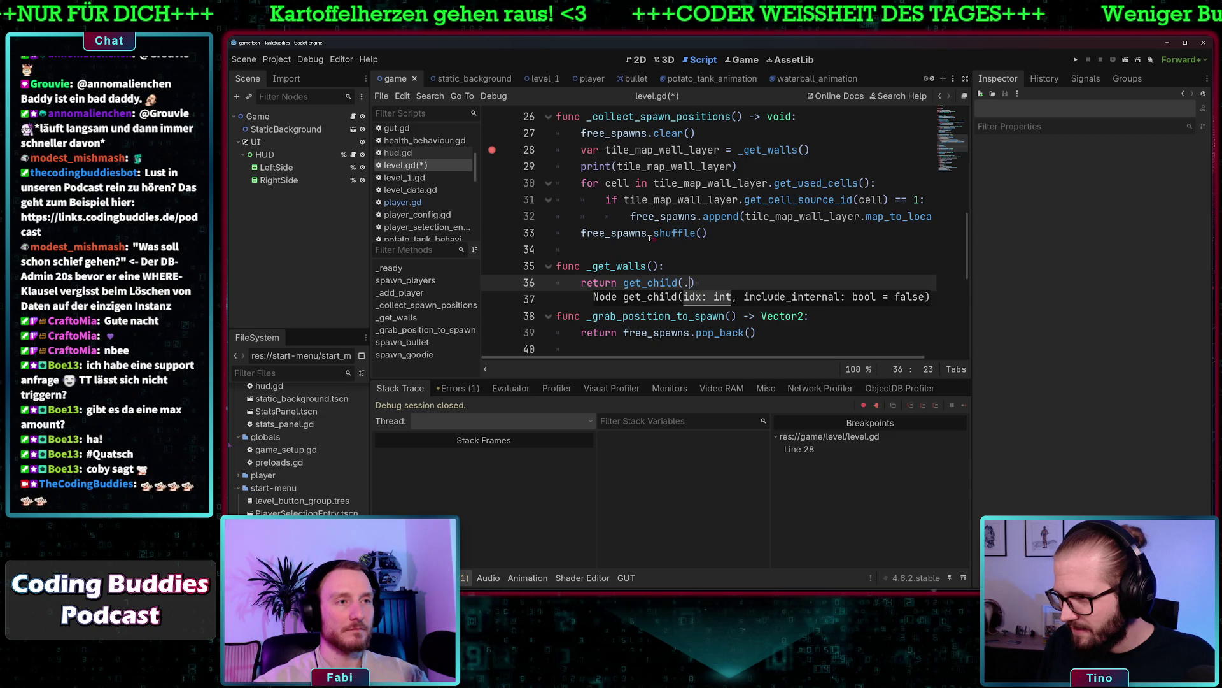
{"action": "key", "text": "BackSpace"}
{"action": "type", "text": "0)"}
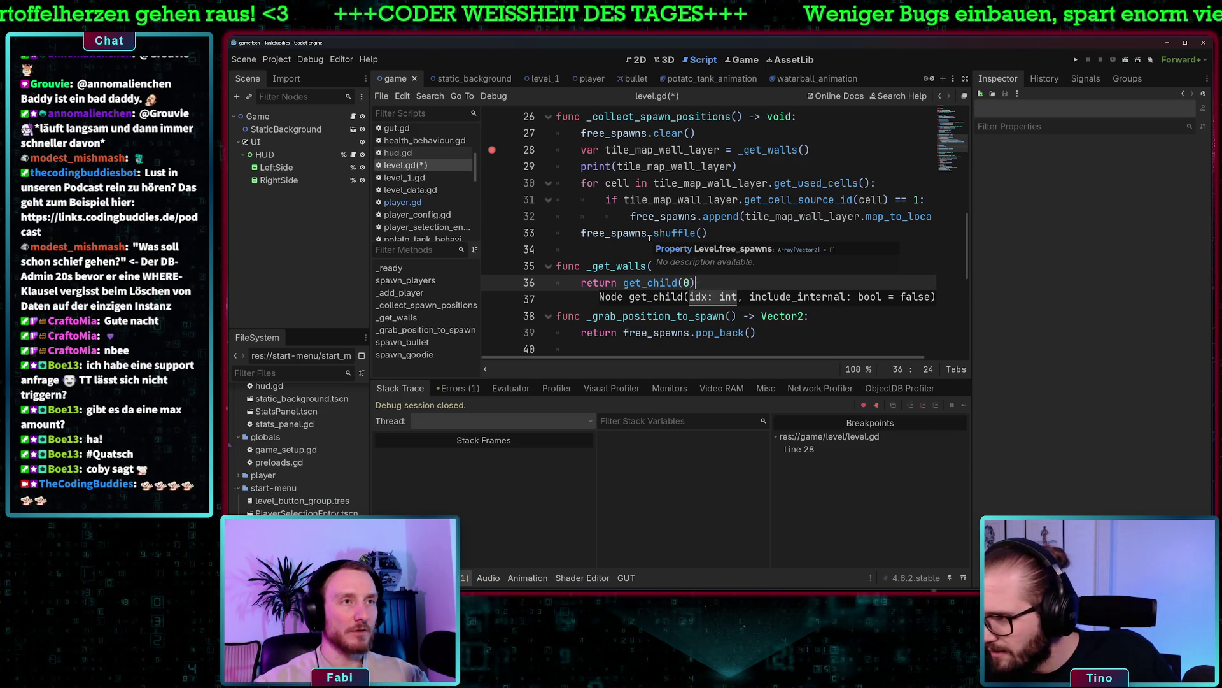
{"action": "key", "text": "BackSpace"}
{"action": "key", "text": "BackSpace"}
{"action": "key", "text": "BackSpace"}
{"action": "key", "text": "ctrl+z"}
{"action": "key", "text": "ctrl+z"}
{"action": "key", "text": "ctrl+z"}
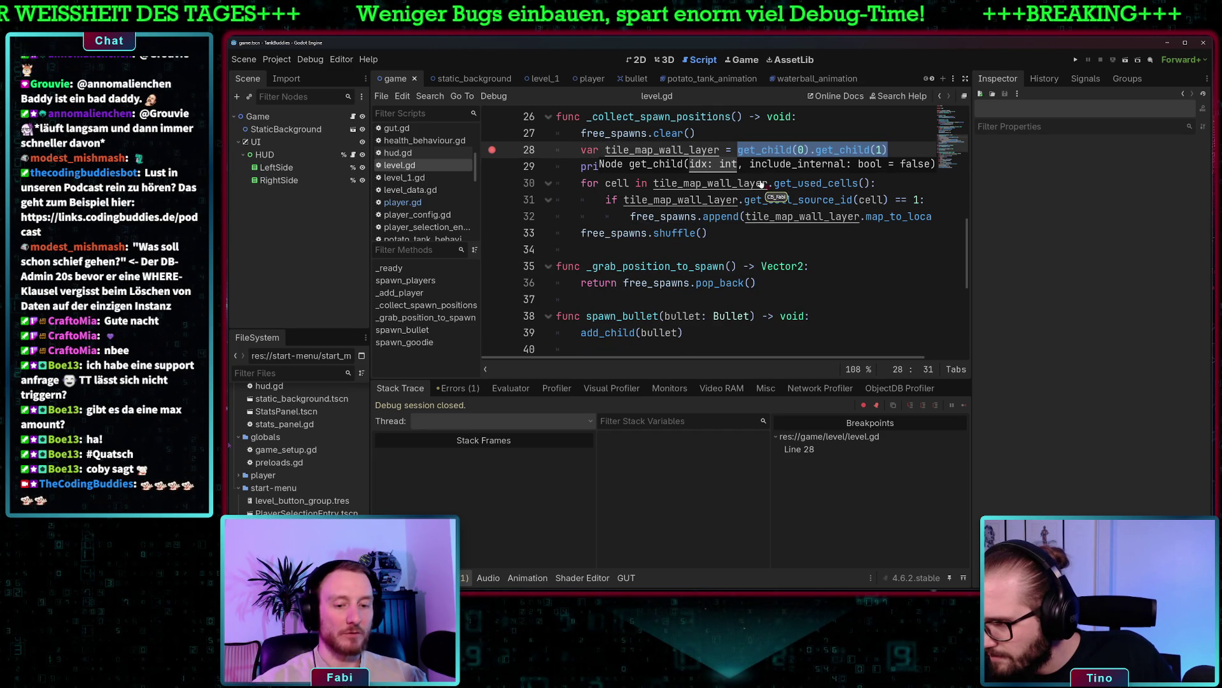
{"action": "key", "text": "BackSpace"}
{"action": "key", "text": "ctrl+s"}
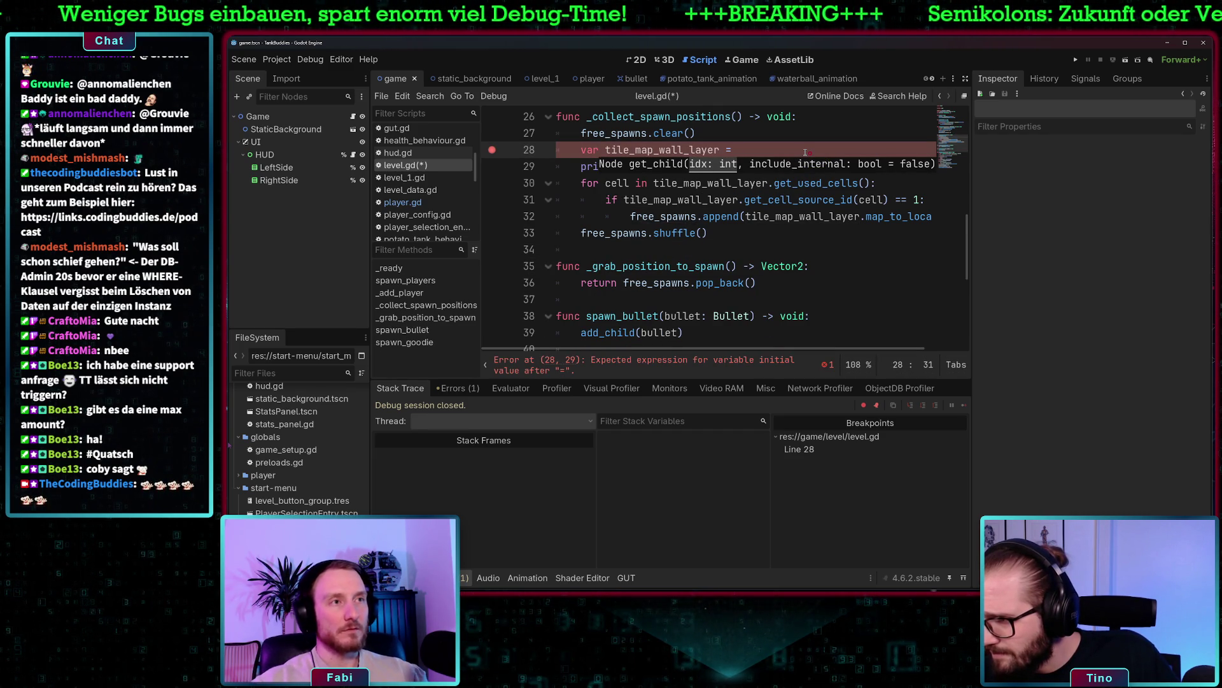
{"action": "type", "text": ":"}
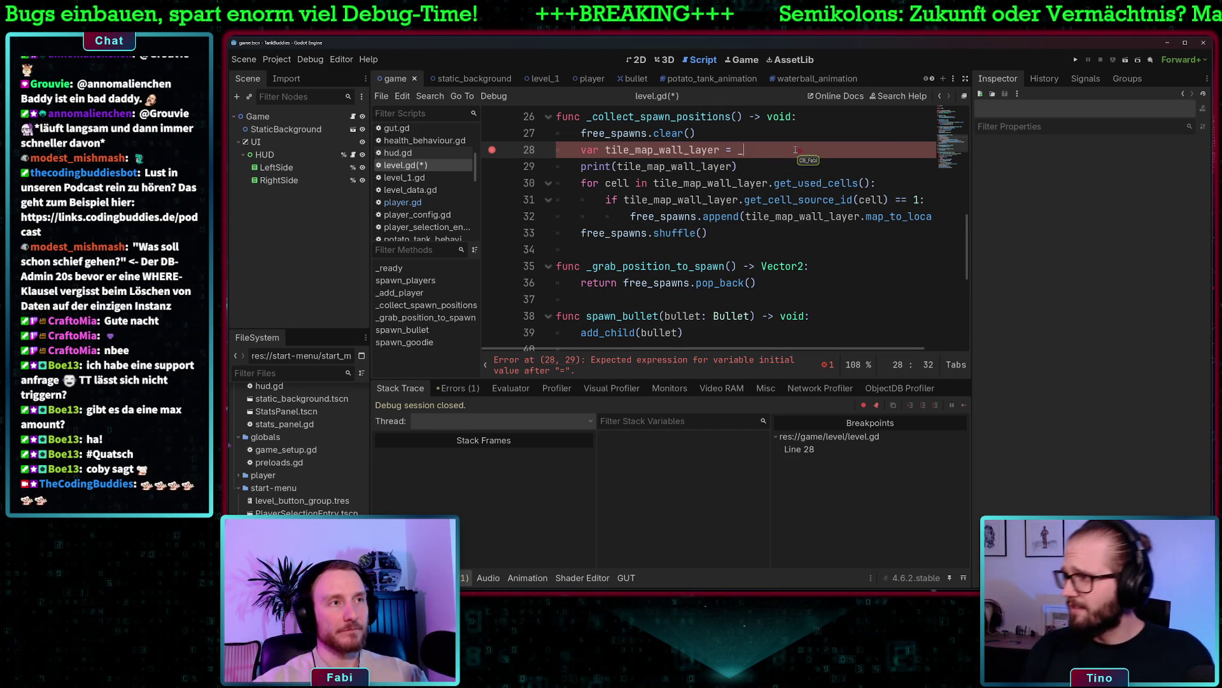
{"action": "type", "text": "_get_walls("}
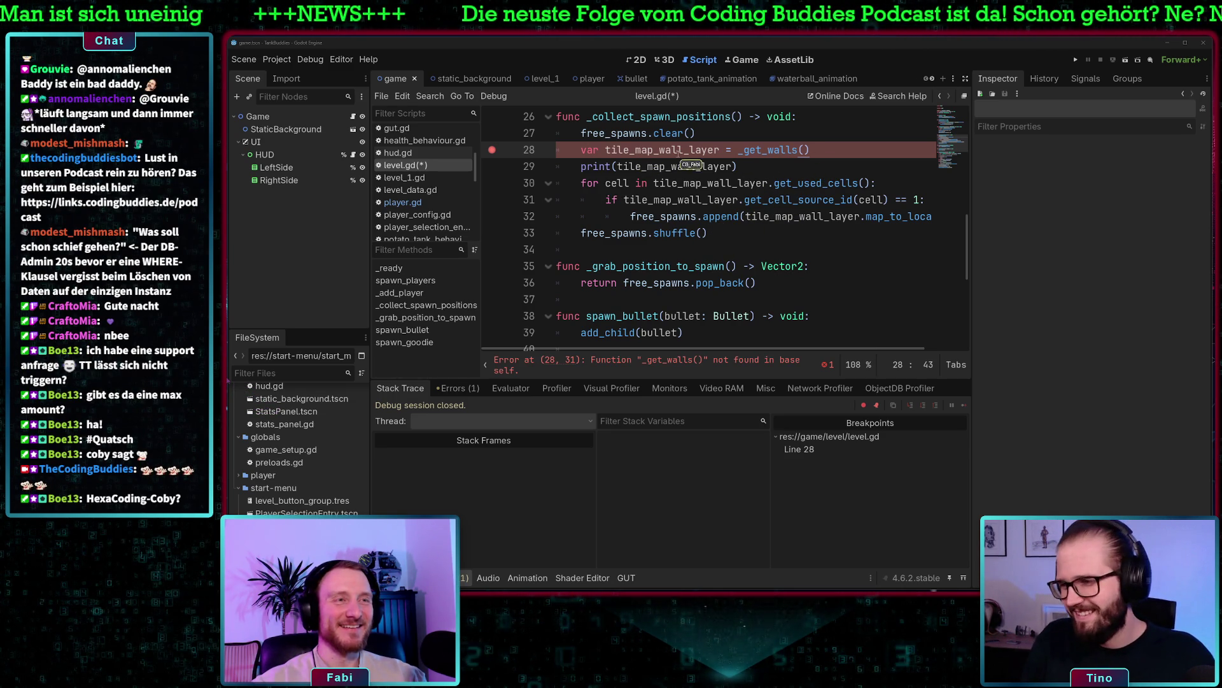
Add a _get_walls() function below _collect_spawn_positions returning get_child(0).get_child(1)
{"action": "left_click", "coordinate": [618, 243]}
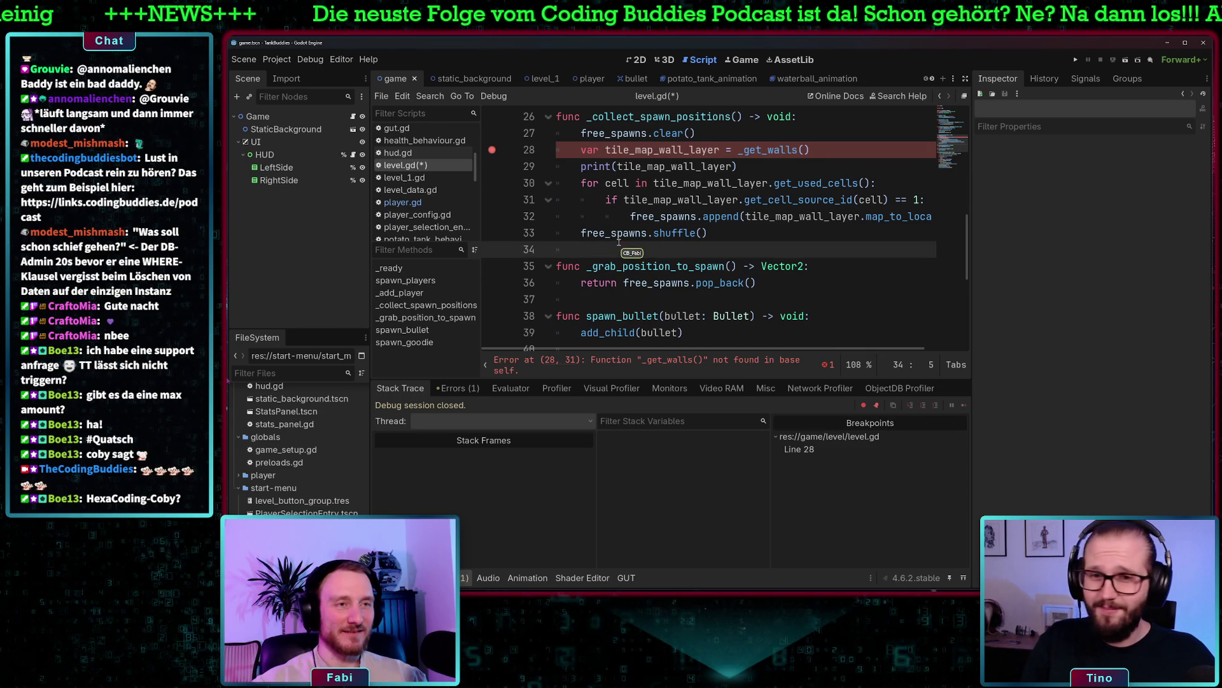
{"action": "key", "text": "Return"}
{"action": "key", "text": "Return"}
{"action": "key", "text": "Up"}
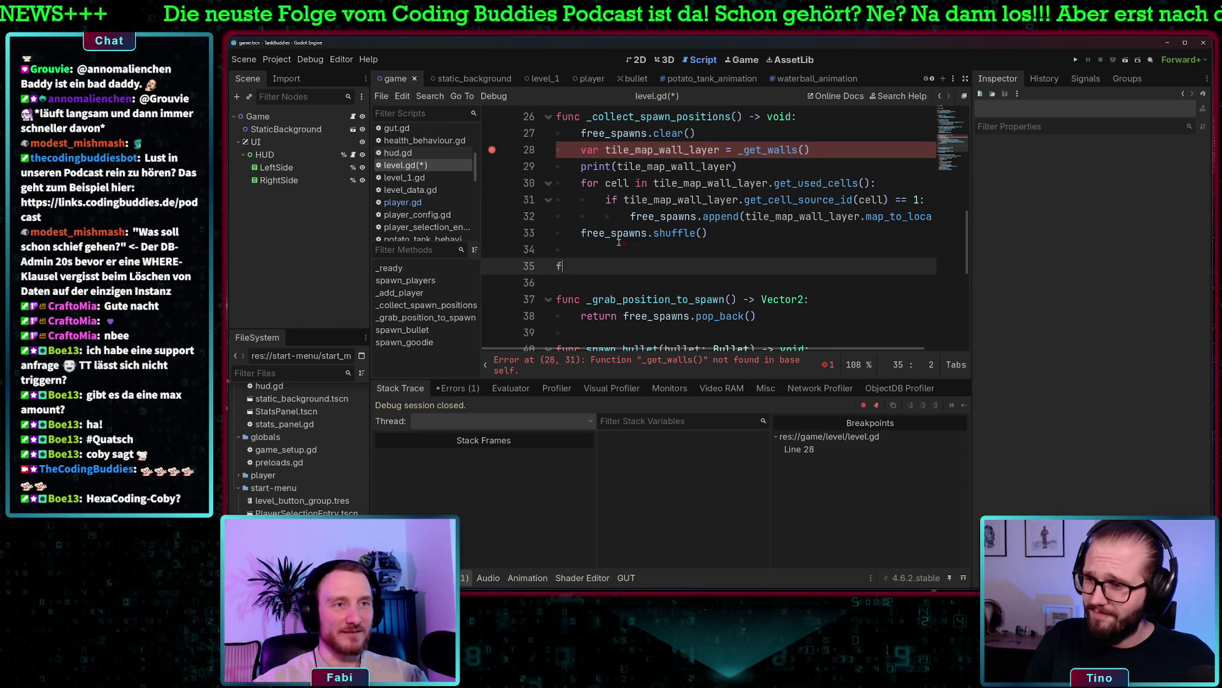
{"action": "type", "text": "unc _get_walls():"}
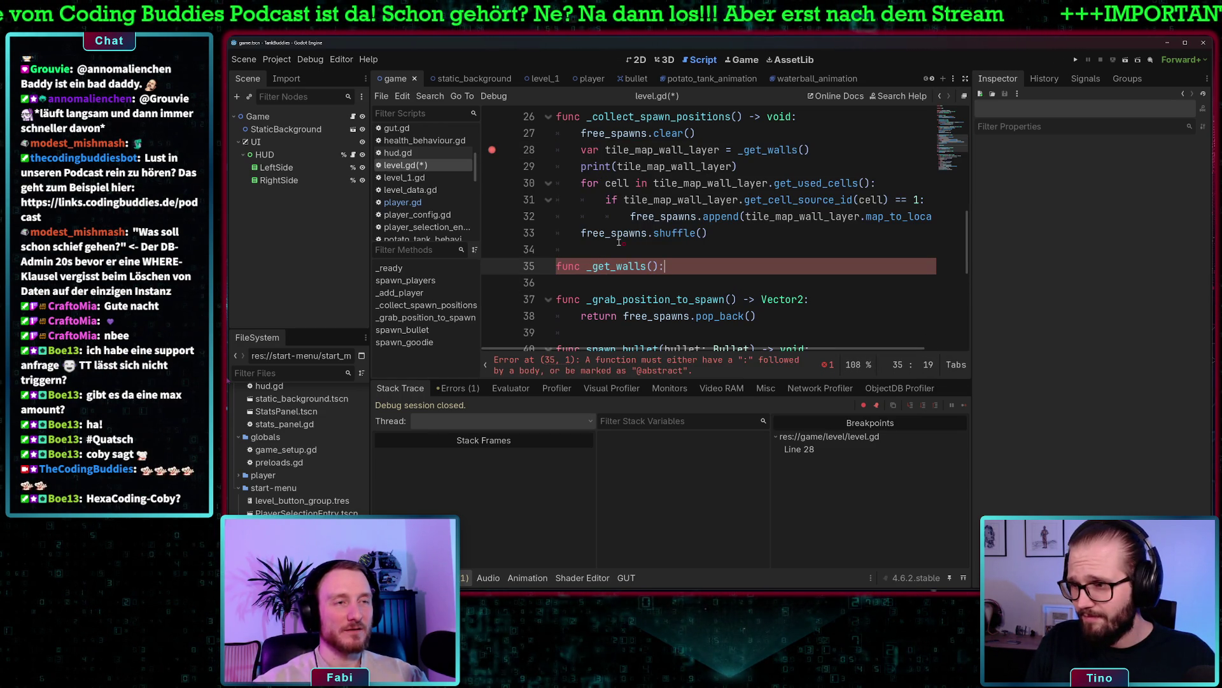
{"action": "key", "text": "Return"}
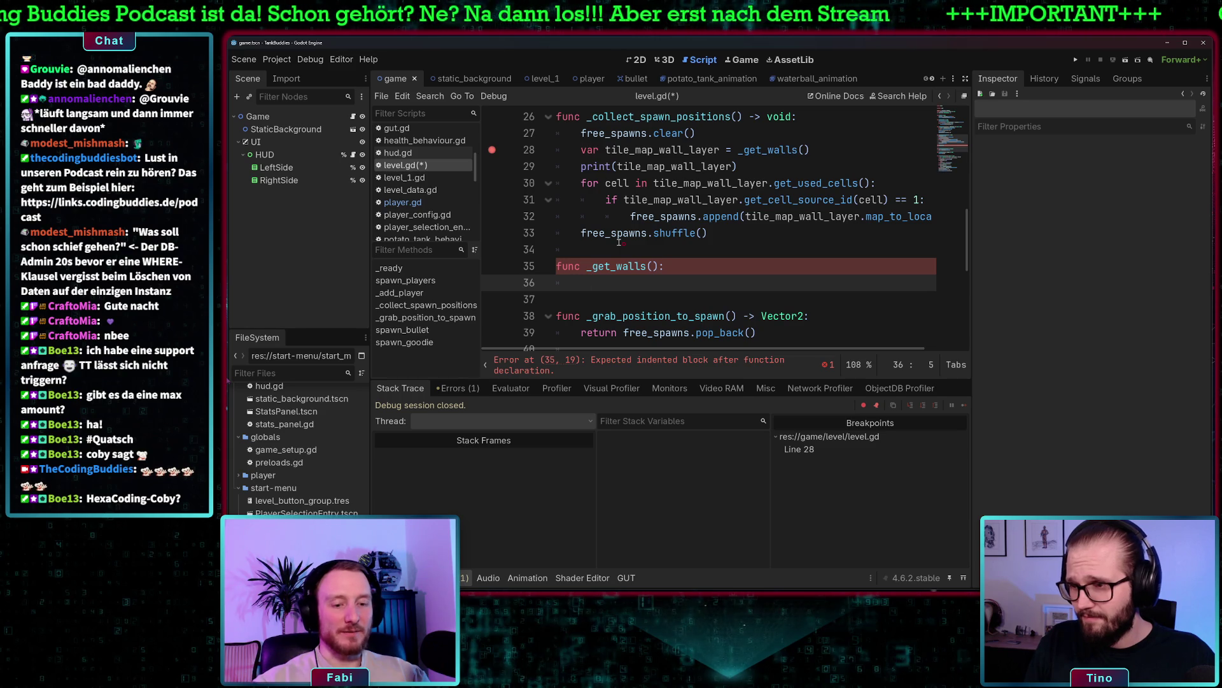
{"action": "type", "text": "return get_child(0).get_child(1)"}
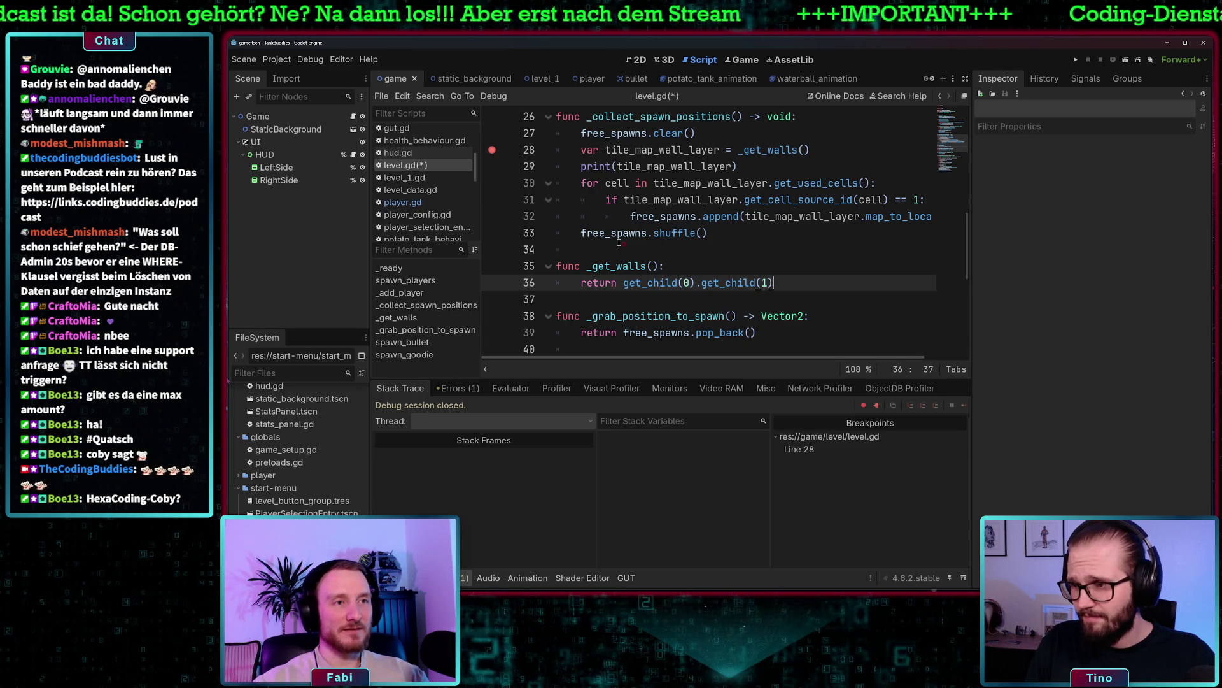
Change line 28 to declare walls from _get_walls() instead of tile_map_wall_layer
{"action": "scroll", "coordinate": [630, 239], "scroll_direction": "up", "scroll_amount": 6}
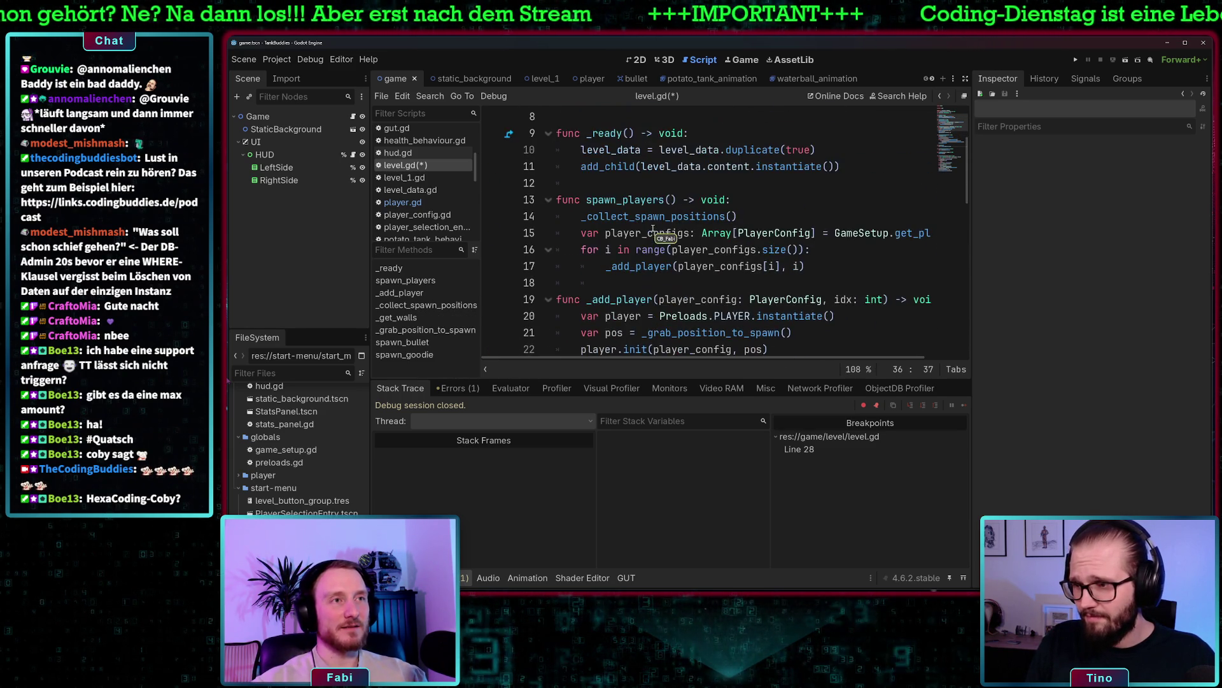
{"action": "scroll", "coordinate": [649, 231], "scroll_direction": "up", "scroll_amount": 1}
{"action": "left_click_drag", "start_coordinate": [581, 217], "coordinate": [869, 212]}
{"action": "scroll", "coordinate": [731, 292], "scroll_direction": "down", "scroll_amount": 7}
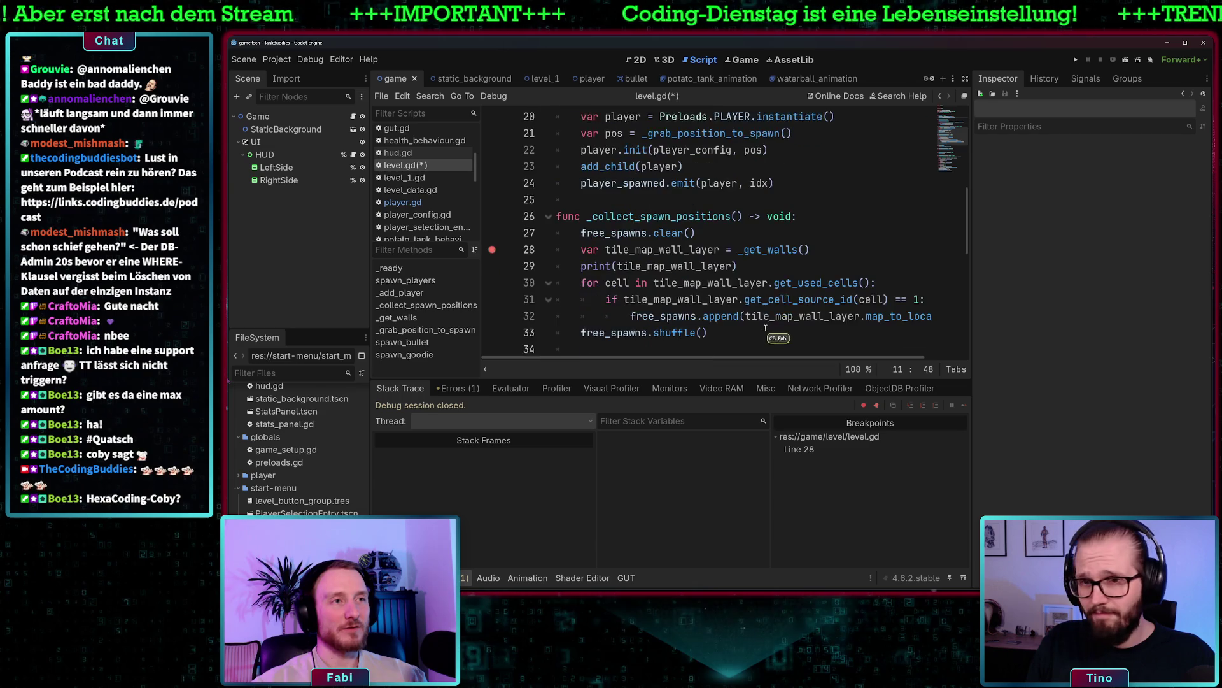
{"action": "scroll", "coordinate": [738, 239], "scroll_direction": "up", "scroll_amount": 1}
{"action": "left_click", "coordinate": [729, 283]}
{"action": "scroll", "coordinate": [729, 282], "scroll_direction": "down", "scroll_amount": 2}
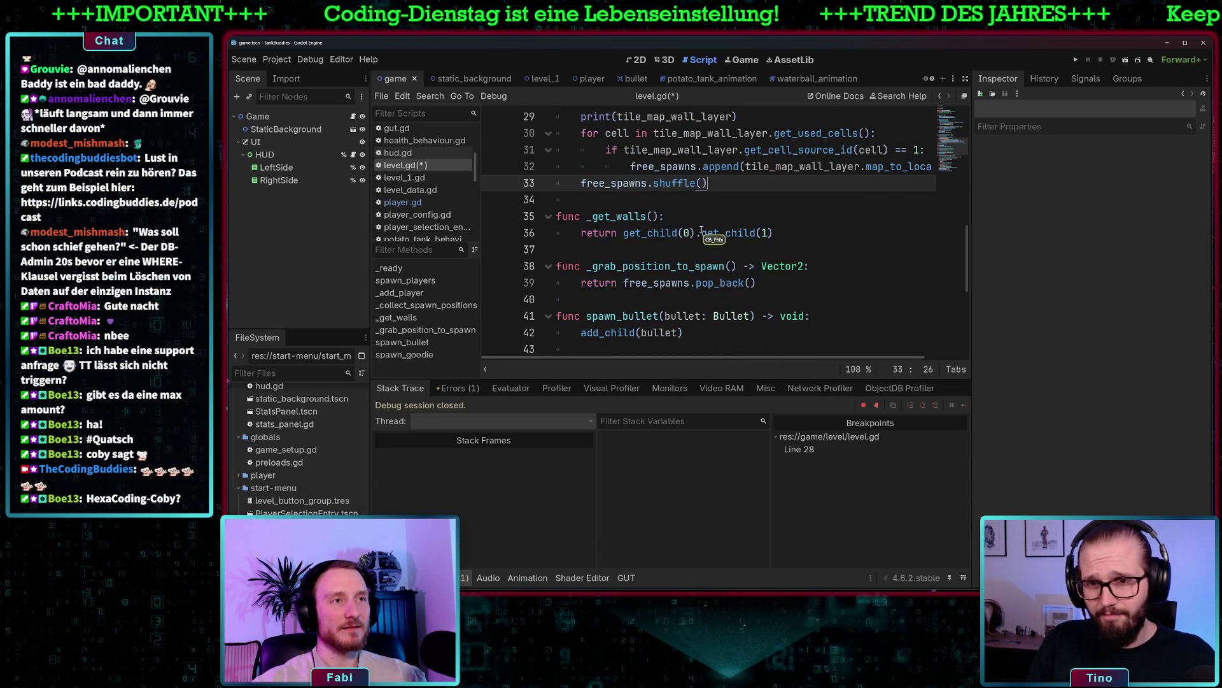
{"action": "scroll", "coordinate": [700, 231], "scroll_direction": "up", "scroll_amount": 2}
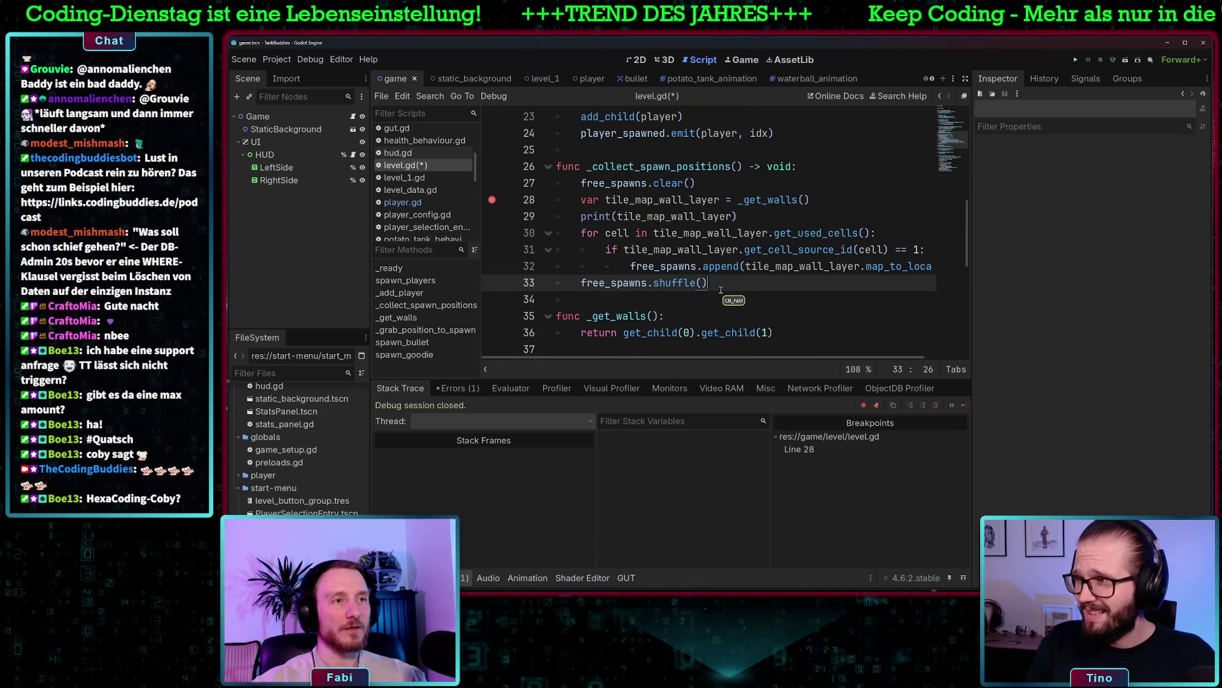
{"action": "scroll", "coordinate": [721, 290], "scroll_direction": "down", "scroll_amount": 2}
{"action": "scroll", "coordinate": [738, 220], "scroll_direction": "up", "scroll_amount": 2}
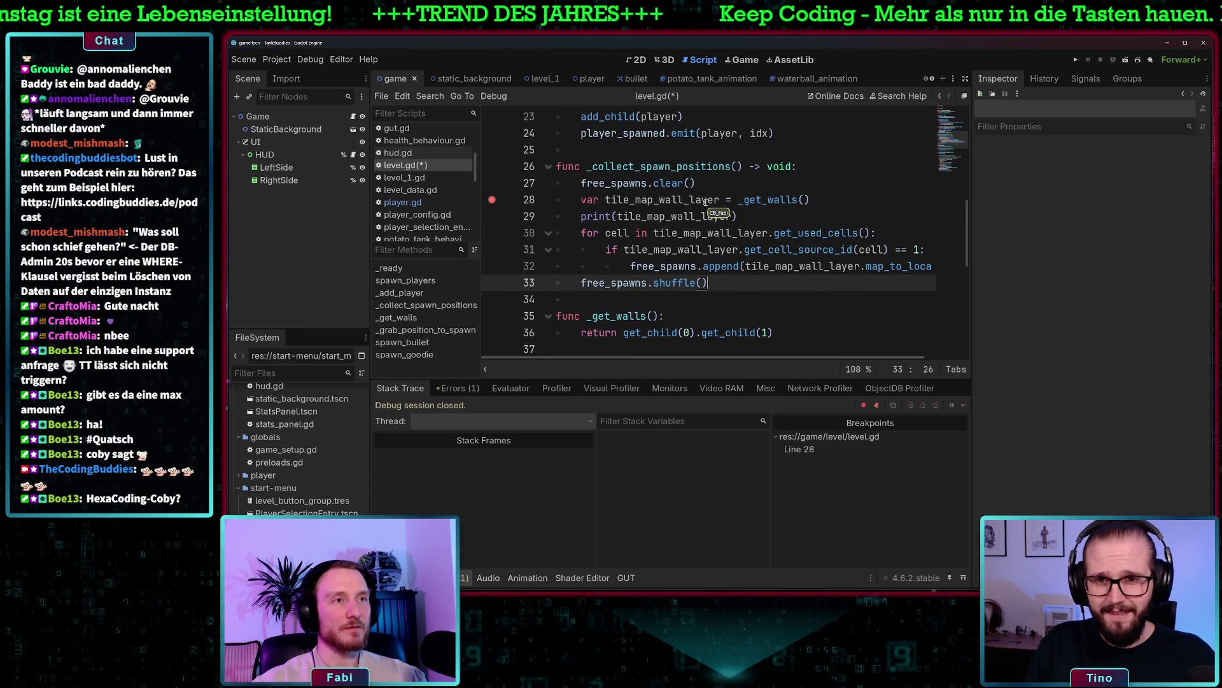
{"action": "double_click", "coordinate": [705, 200]}
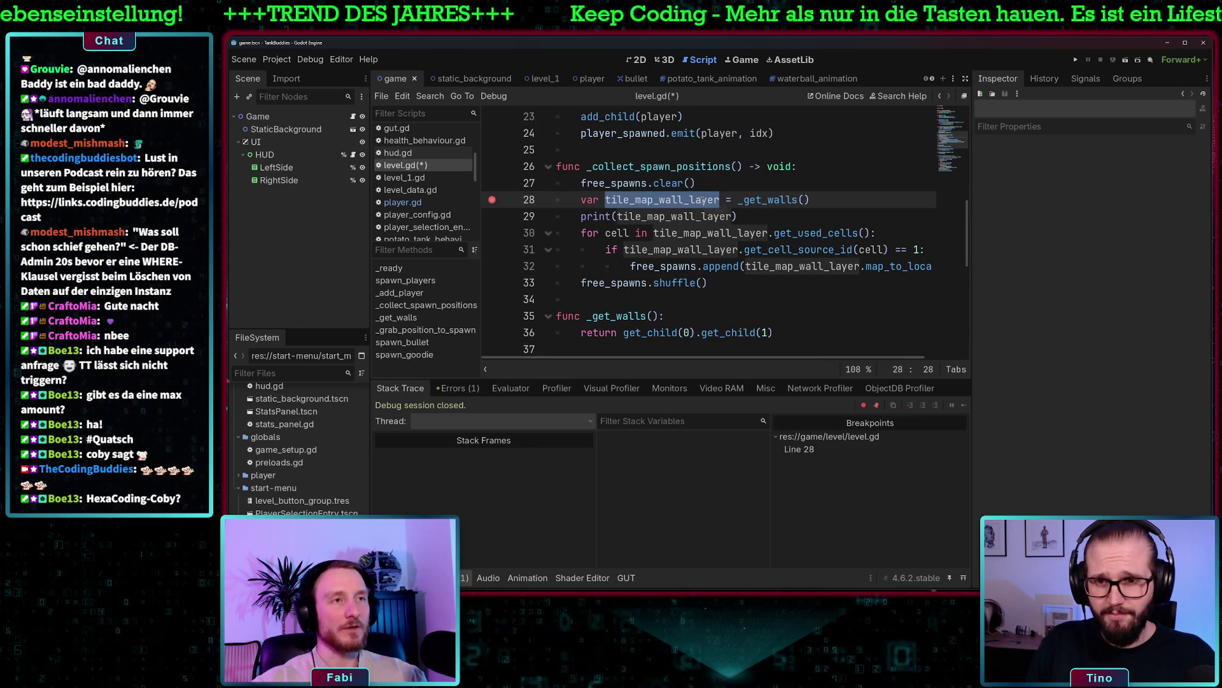
{"action": "scroll", "coordinate": [700, 201], "scroll_direction": "up", "scroll_amount": 7}
{"action": "scroll", "coordinate": [713, 210], "scroll_direction": "down", "scroll_amount": 8}
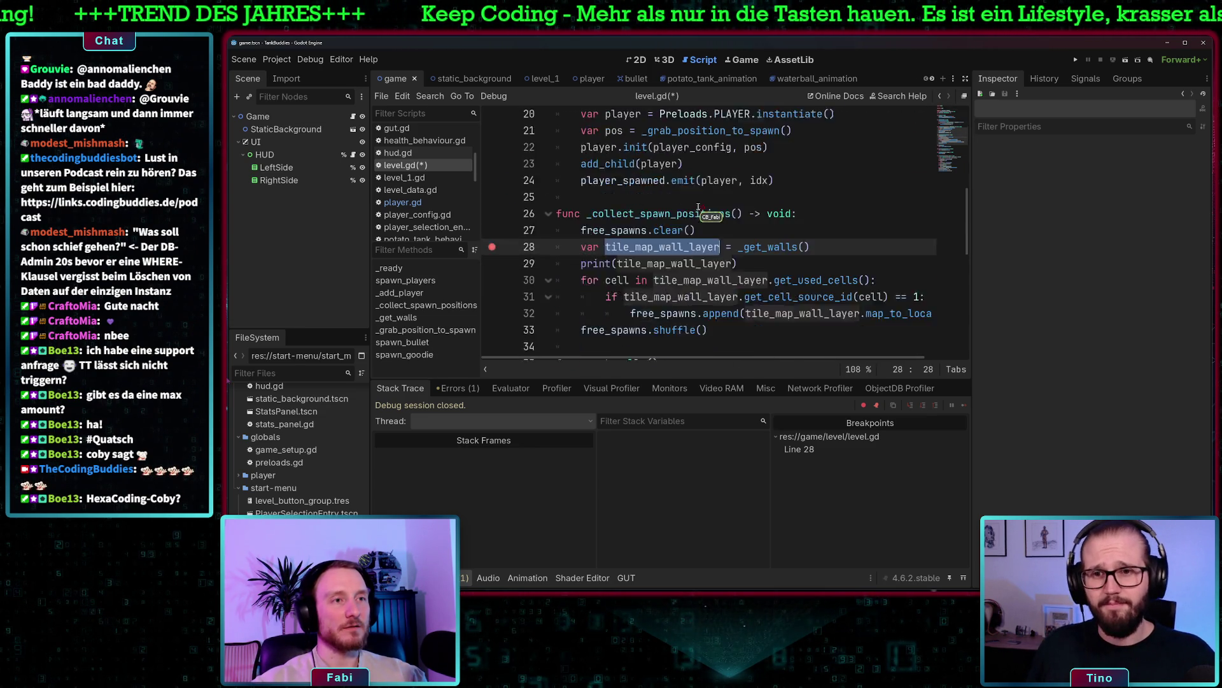
{"action": "type", "text": "walls"}
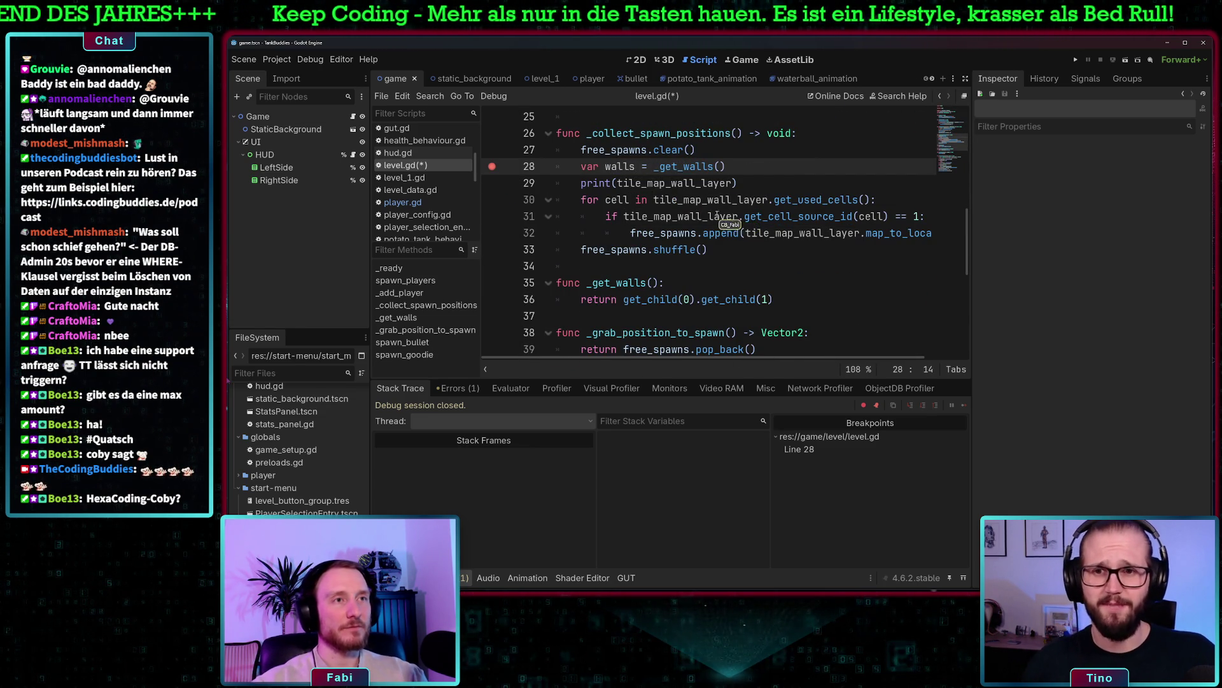
Delete the print(walls) debug line and replace tile_map_wall_layer references with walls
{"action": "double_click", "coordinate": [674, 182]}
{"action": "type", "text": "walls)"}
{"action": "left_click_drag", "start_coordinate": [666, 183], "coordinate": [540, 180]}
{"action": "key", "text": "BackSpace"}
{"action": "key", "text": "BackSpace"}
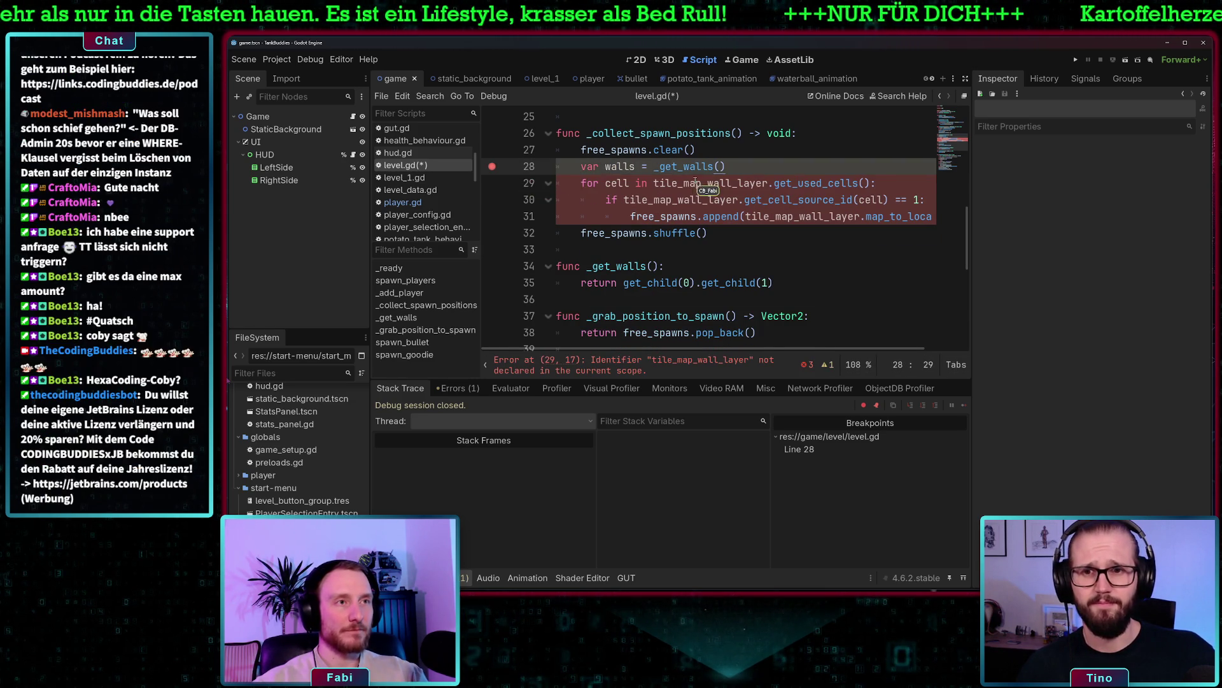
{"action": "double_click", "coordinate": [701, 183]}
{"action": "type", "text": "walls"}
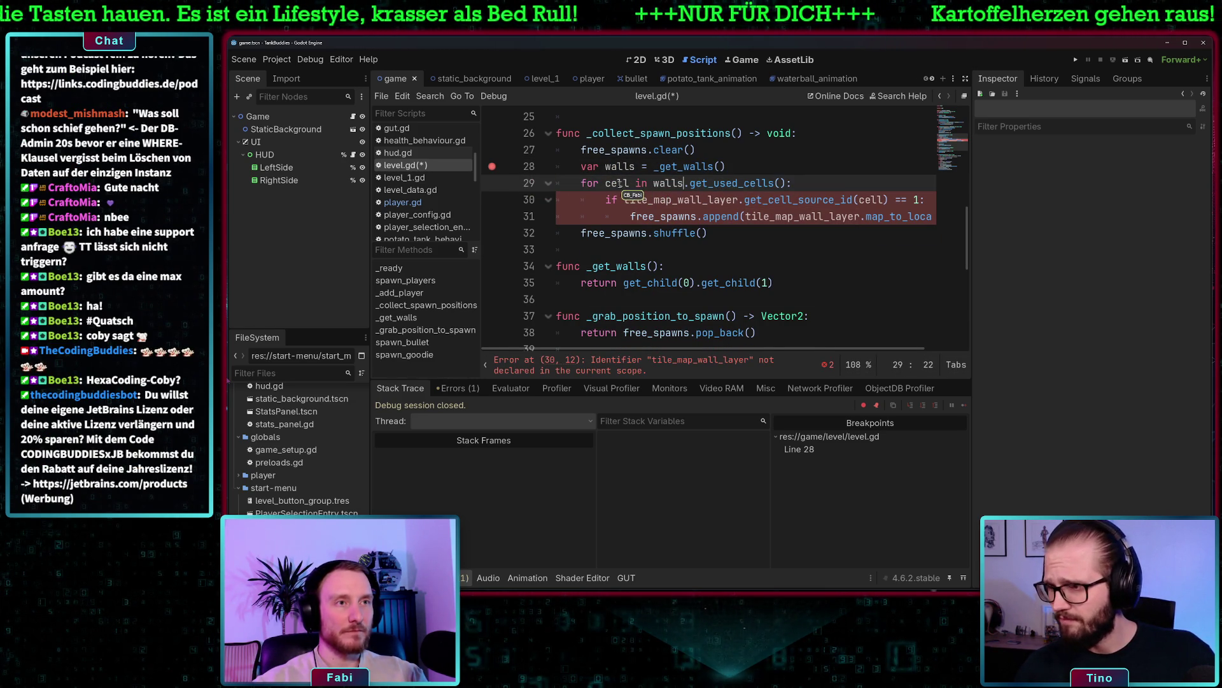
{"action": "double_click", "coordinate": [700, 200]}
{"action": "type", "text": "walls"}
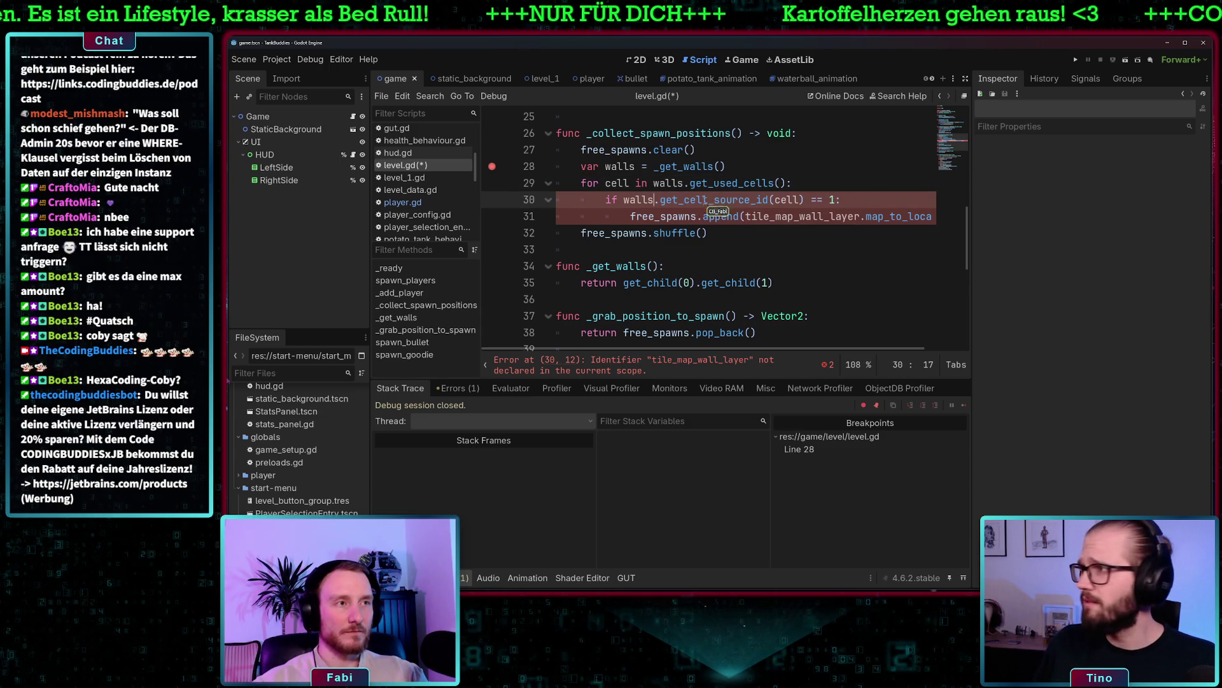
{"action": "double_click", "coordinate": [769, 216]}
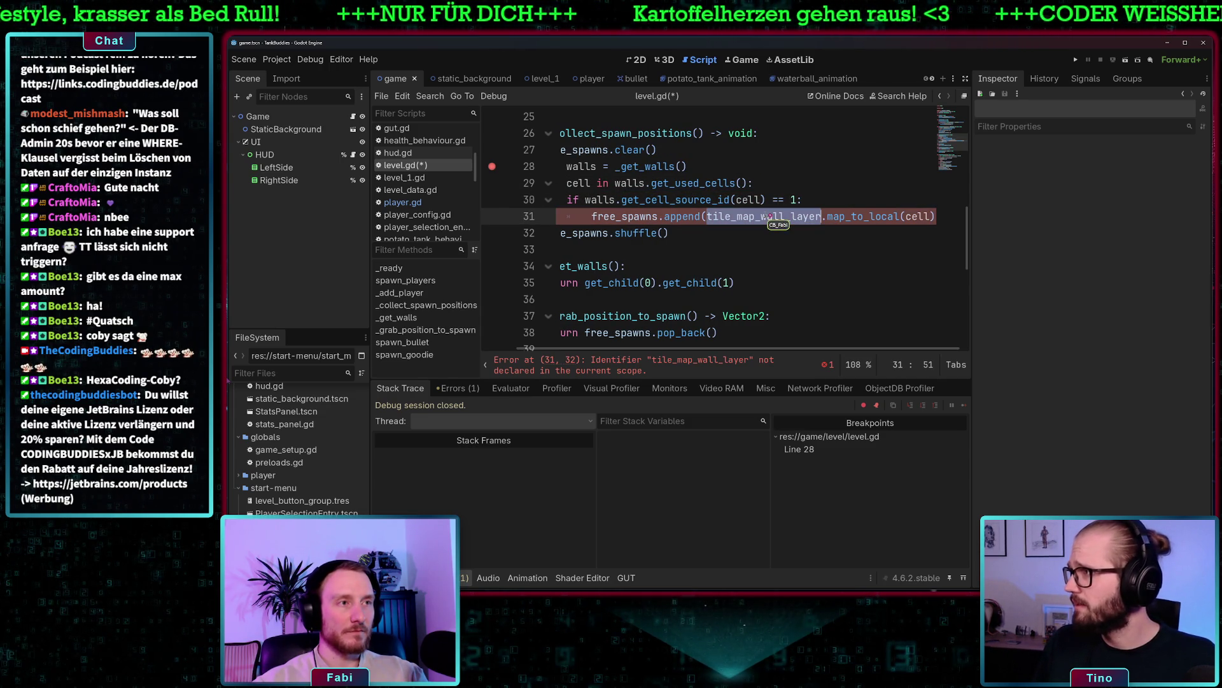
{"action": "type", "text": "walls"}
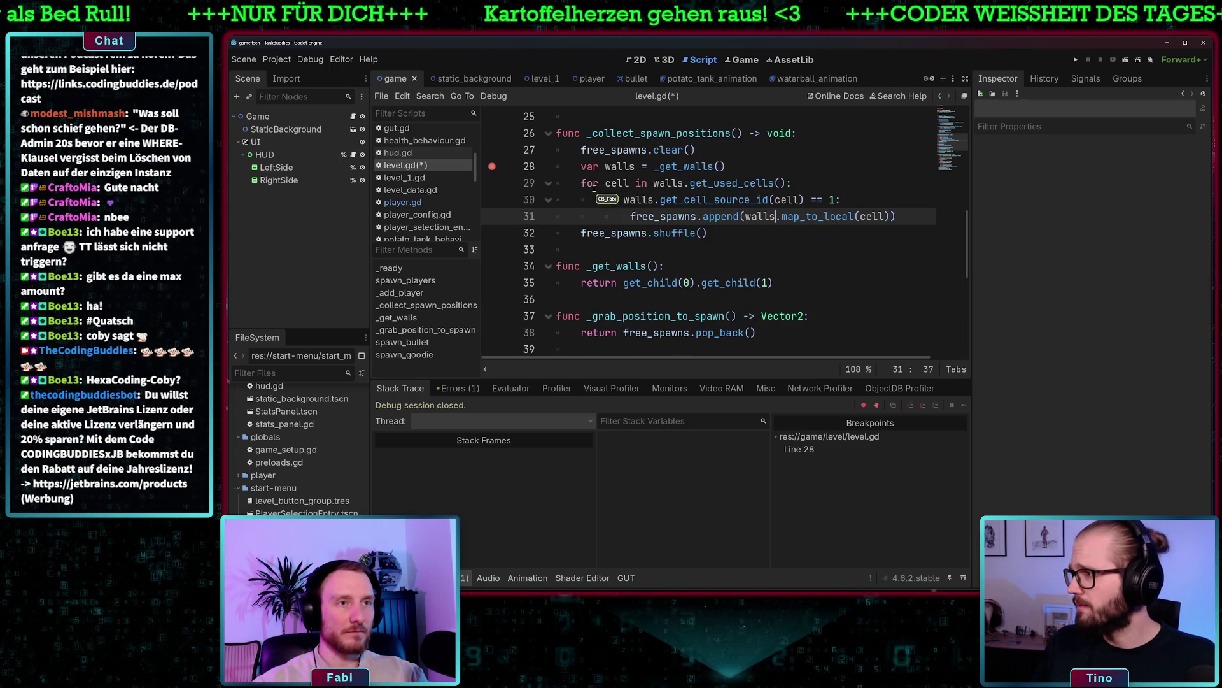
{"action": "double_click", "coordinate": [625, 185]}
{"action": "type", "text": "wall"}
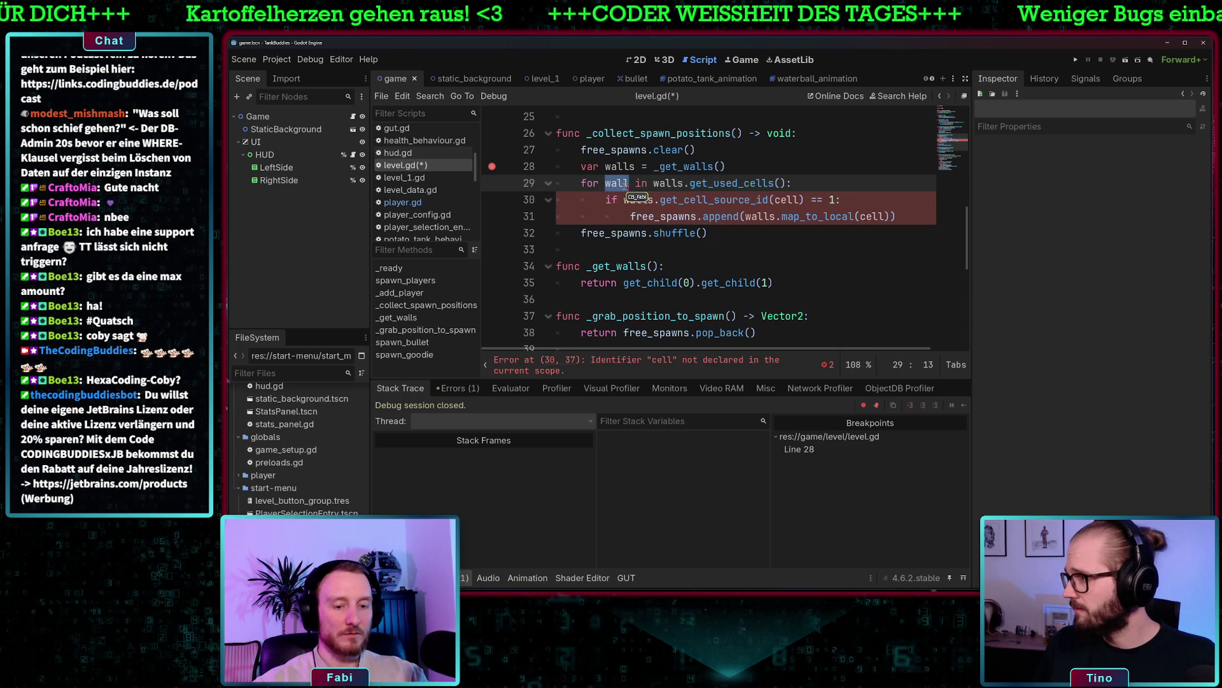
{"action": "double_click", "coordinate": [797, 201]}
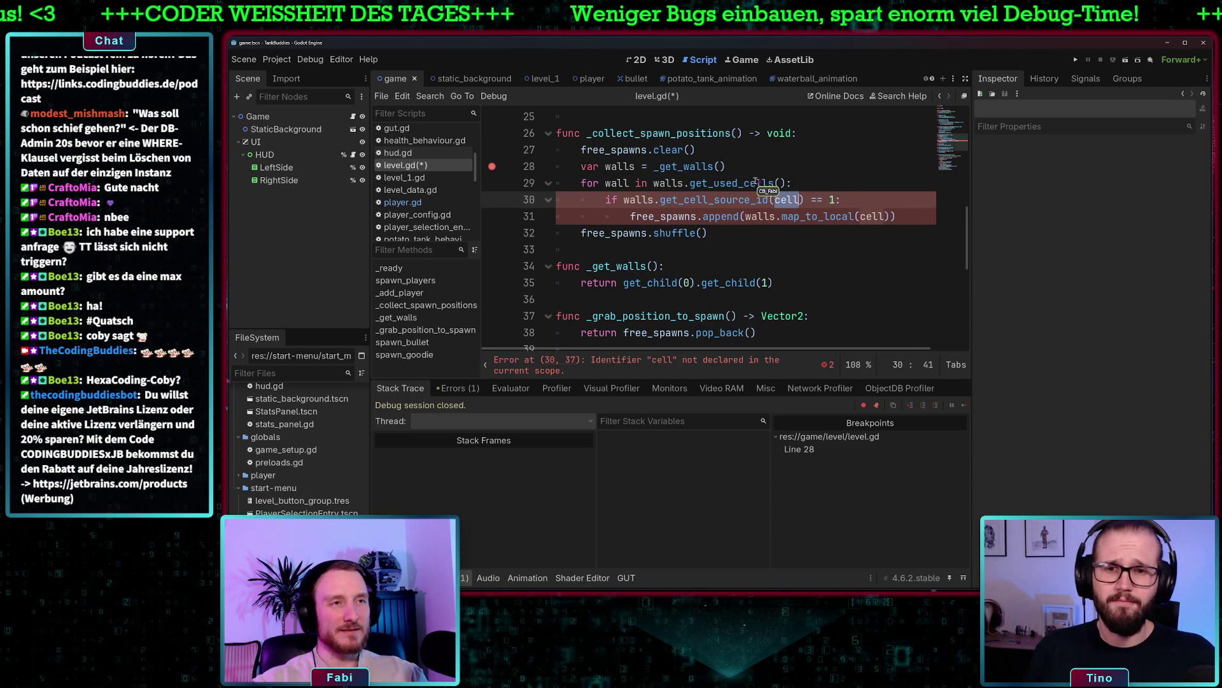
Undo and redo the renaming edits and trim the variable name on line 28
{"action": "key", "text": "ctrl+z"}
{"action": "key", "text": "ctrl+z"}
{"action": "key", "text": "ctrl+z"}
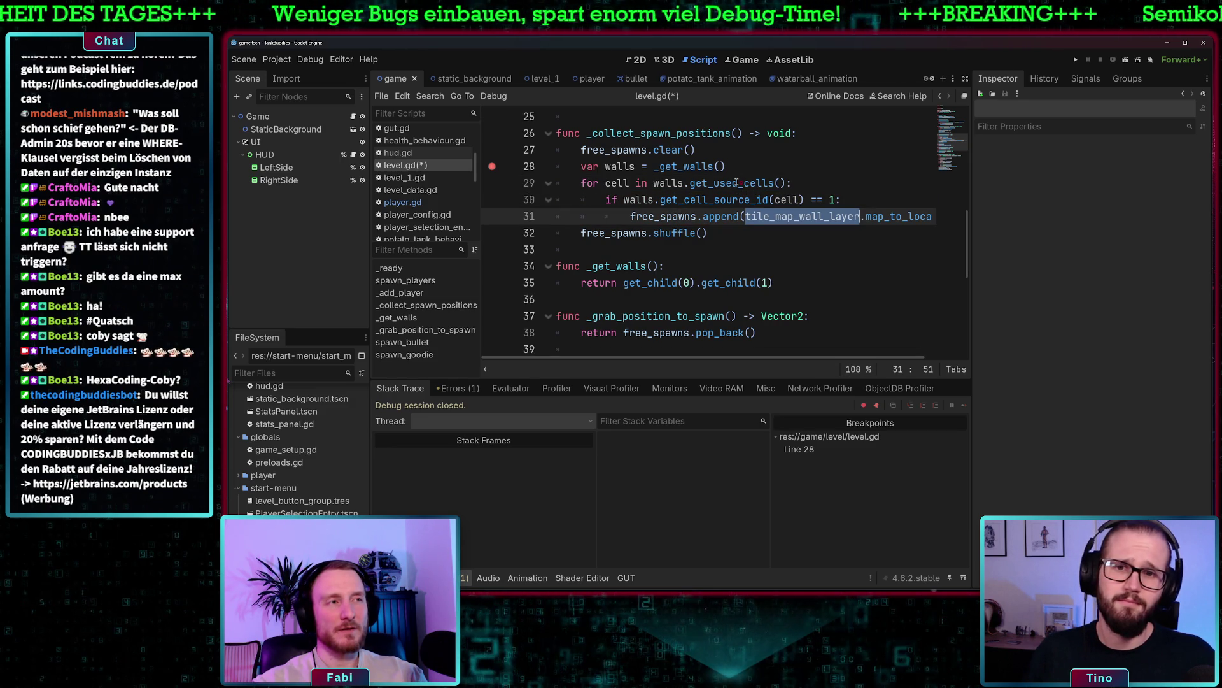
{"action": "key", "text": "ctrl+shift+z"}
{"action": "key", "text": "ctrl+shift+z"}
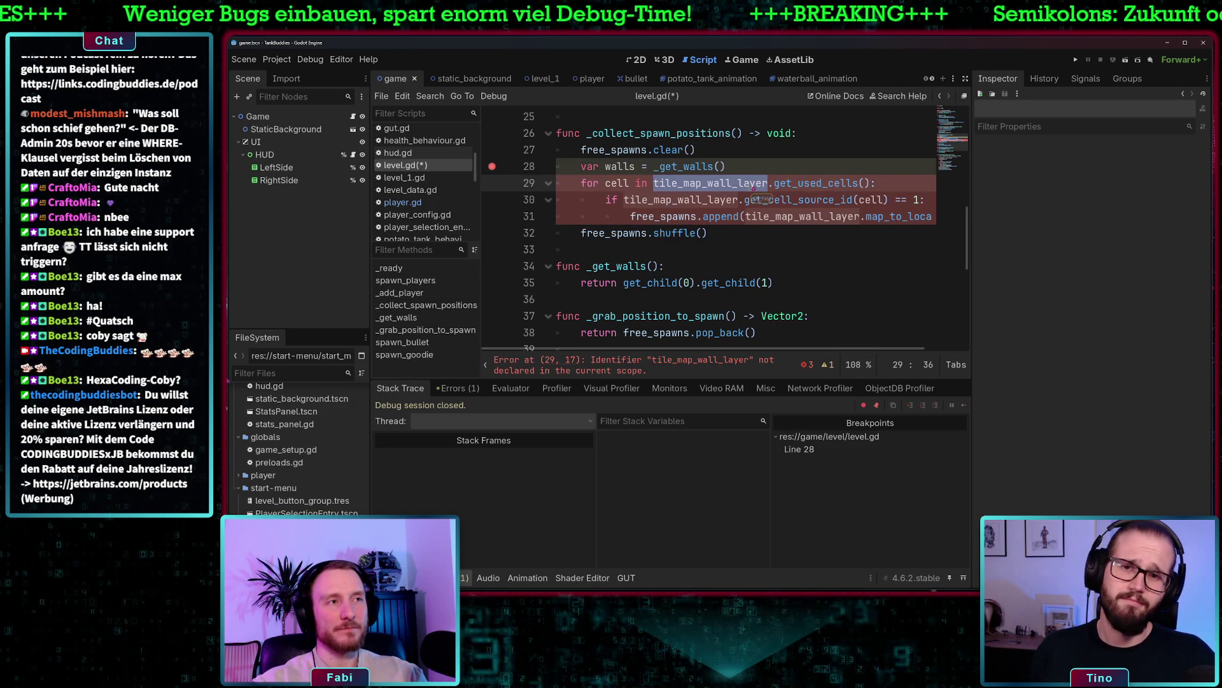
{"action": "key", "text": "ctrl+shift+z"}
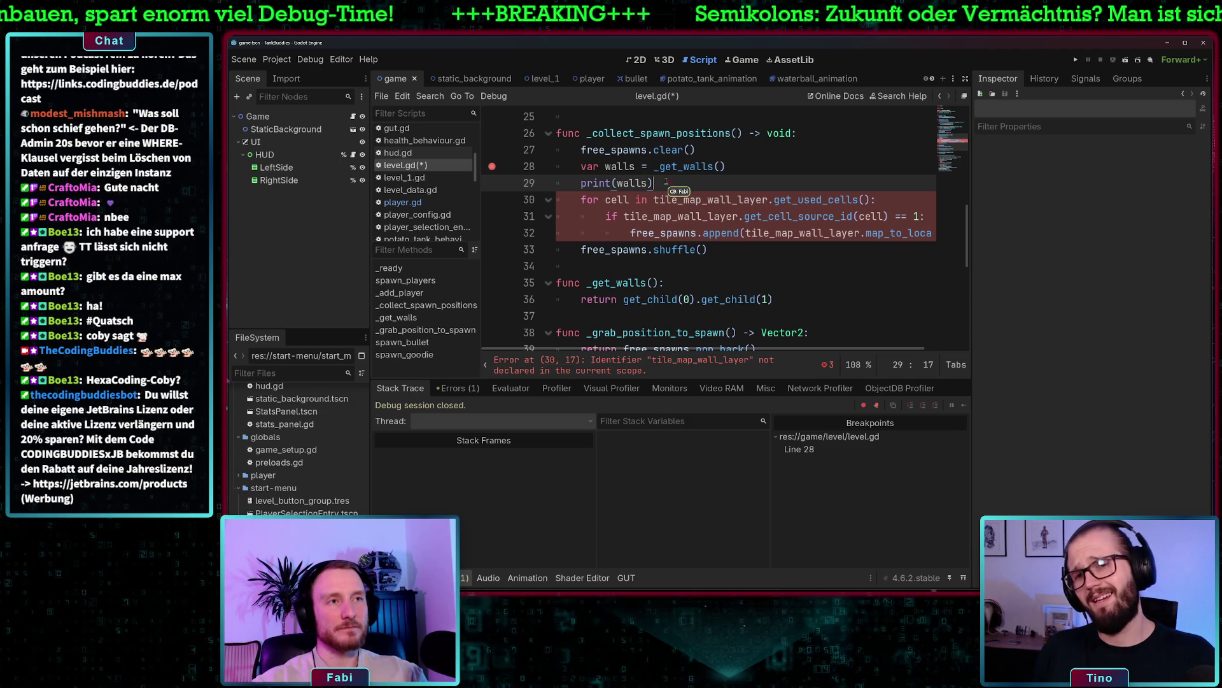
{"action": "key", "text": "ctrl+z"}
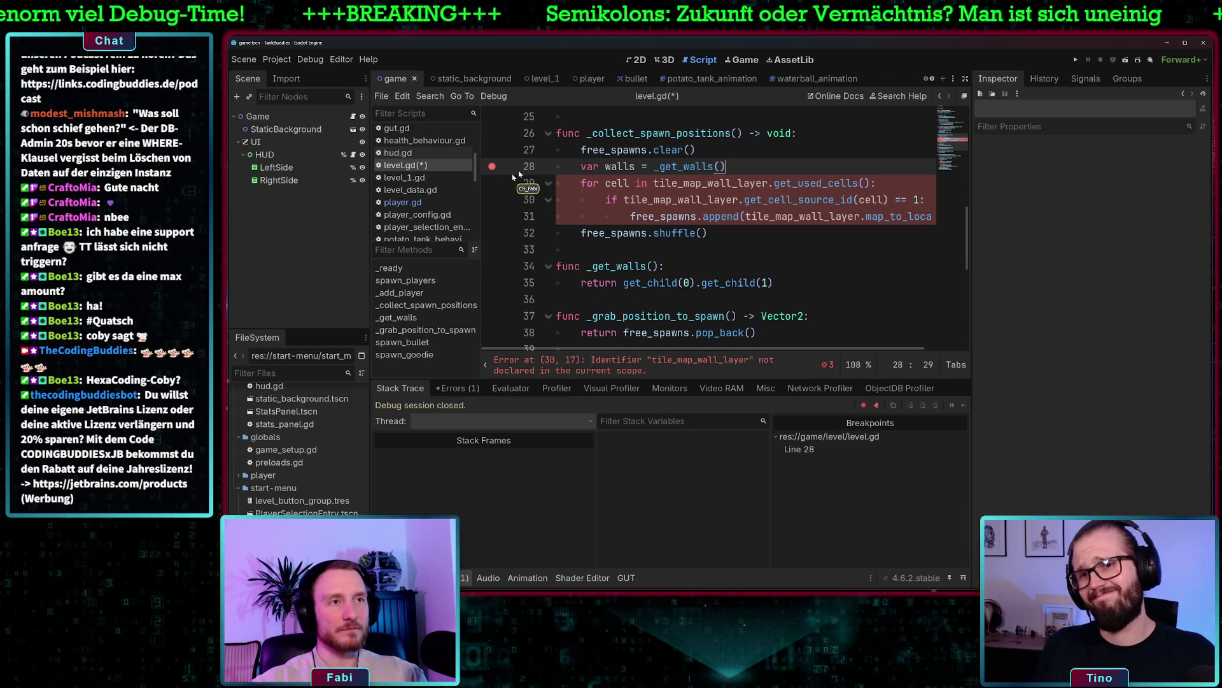
{"action": "double_click", "coordinate": [622, 167]}
{"action": "type", "text": "wall"}
{"action": "key", "text": "BackSpace"}
{"action": "key", "text": "BackSpace"}
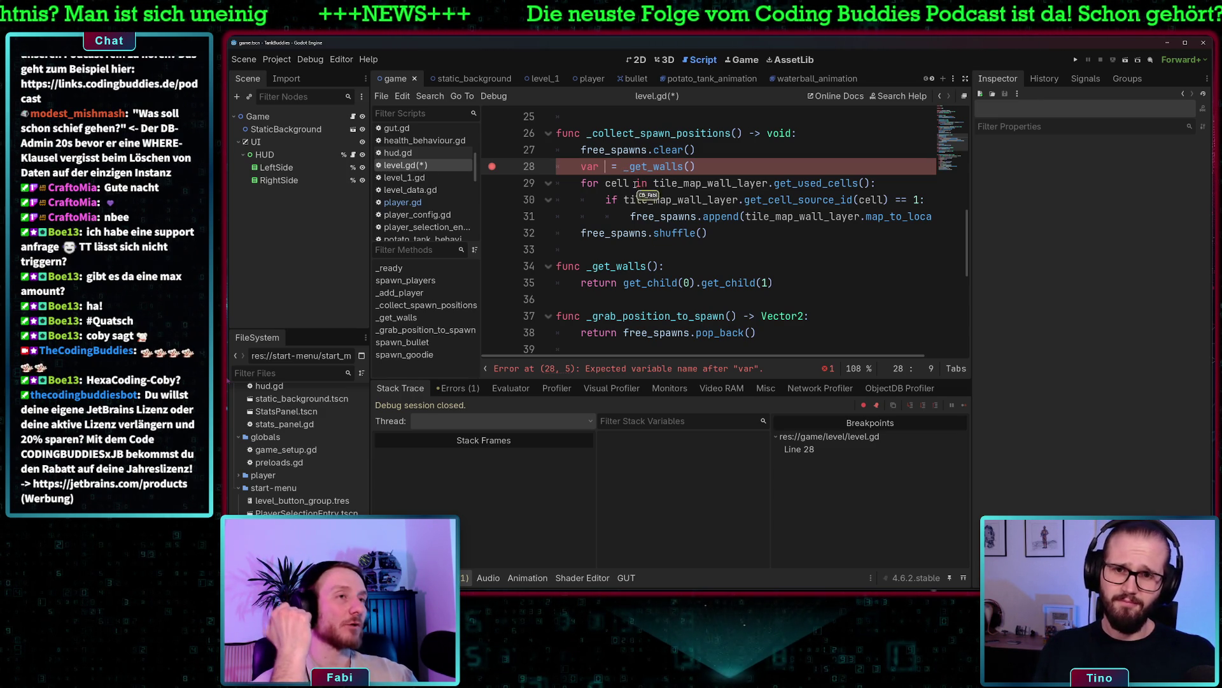
{"action": "double_click", "coordinate": [616, 183]}
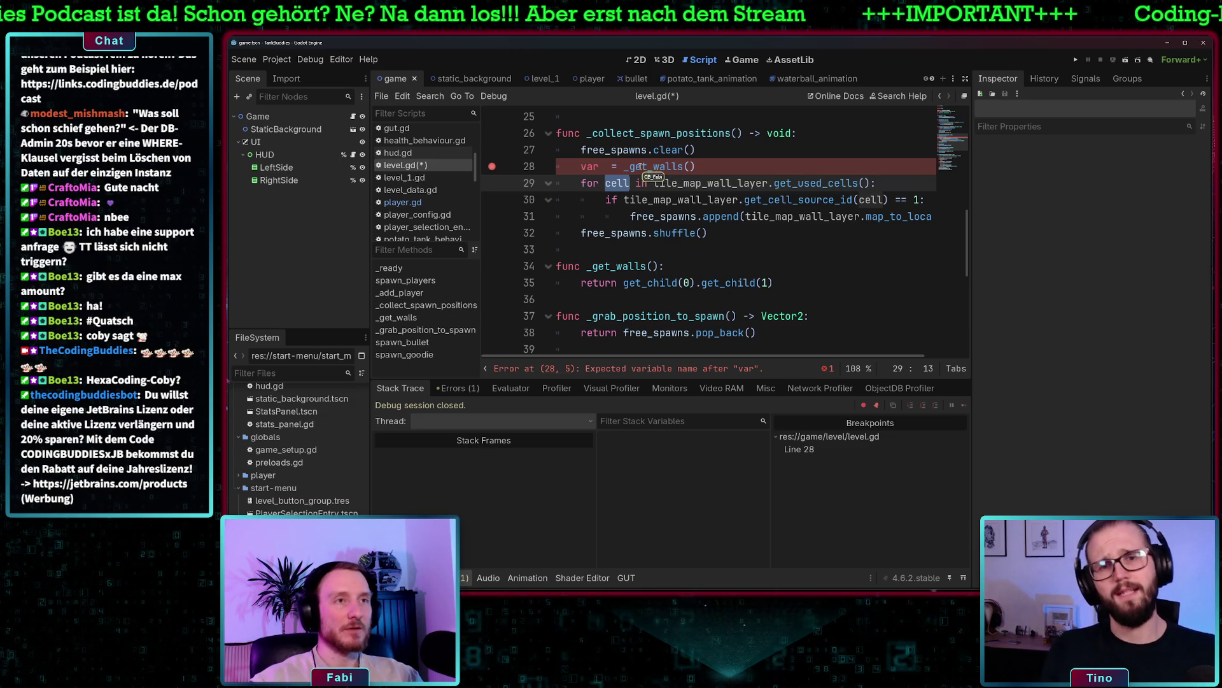
Declare wall_layer from _get_walls_layer() on line 28 and use wall_layer on lines 29–31
{"action": "left_click", "coordinate": [683, 166]}
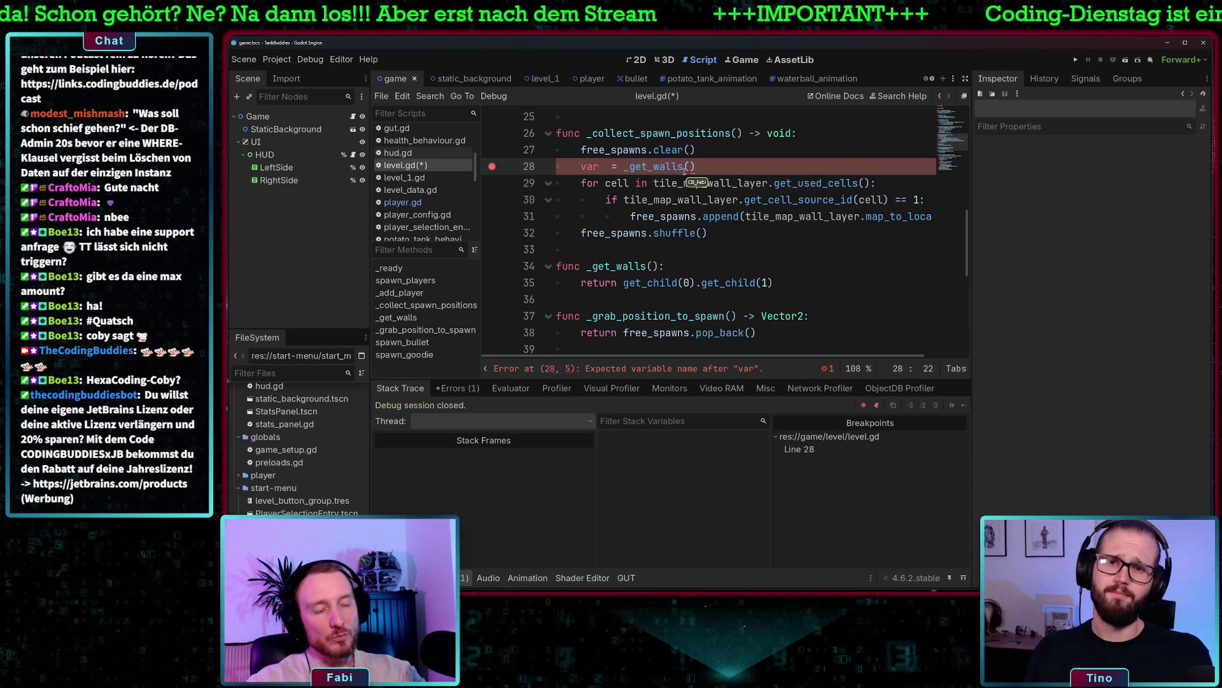
{"action": "type", "text": ".layer"}
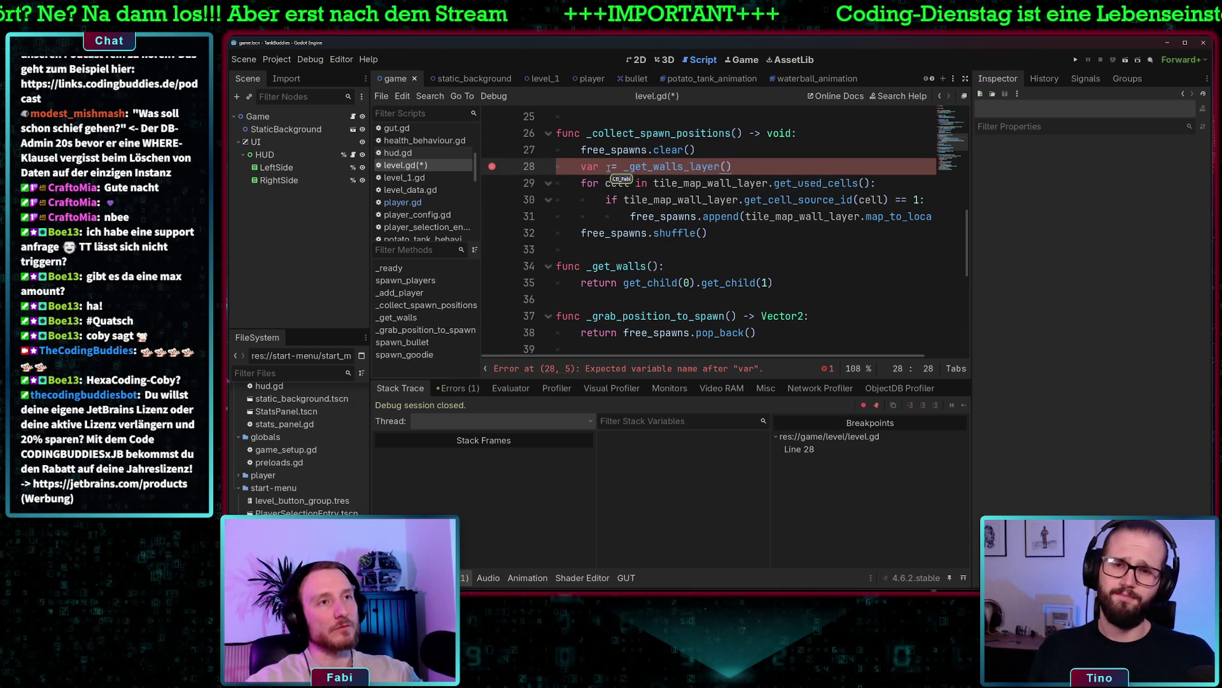
{"action": "left_click", "coordinate": [606, 167]}
{"action": "type", "text": "wall"}
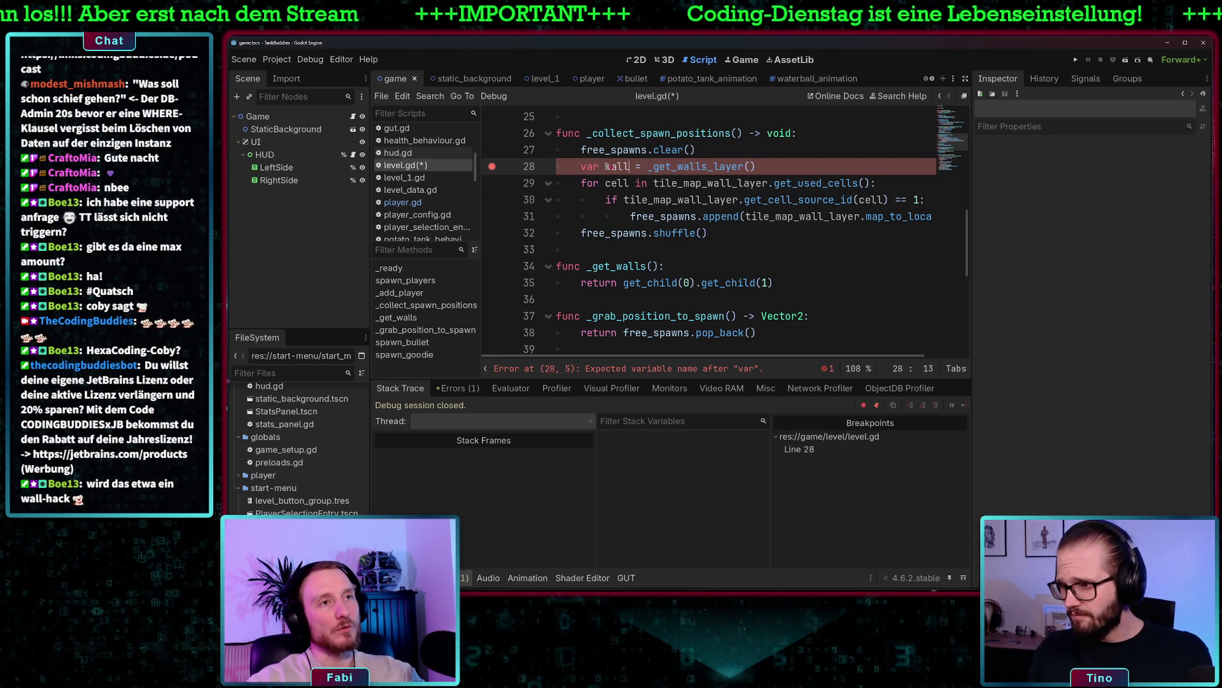
{"action": "type", "text": "_layer"}
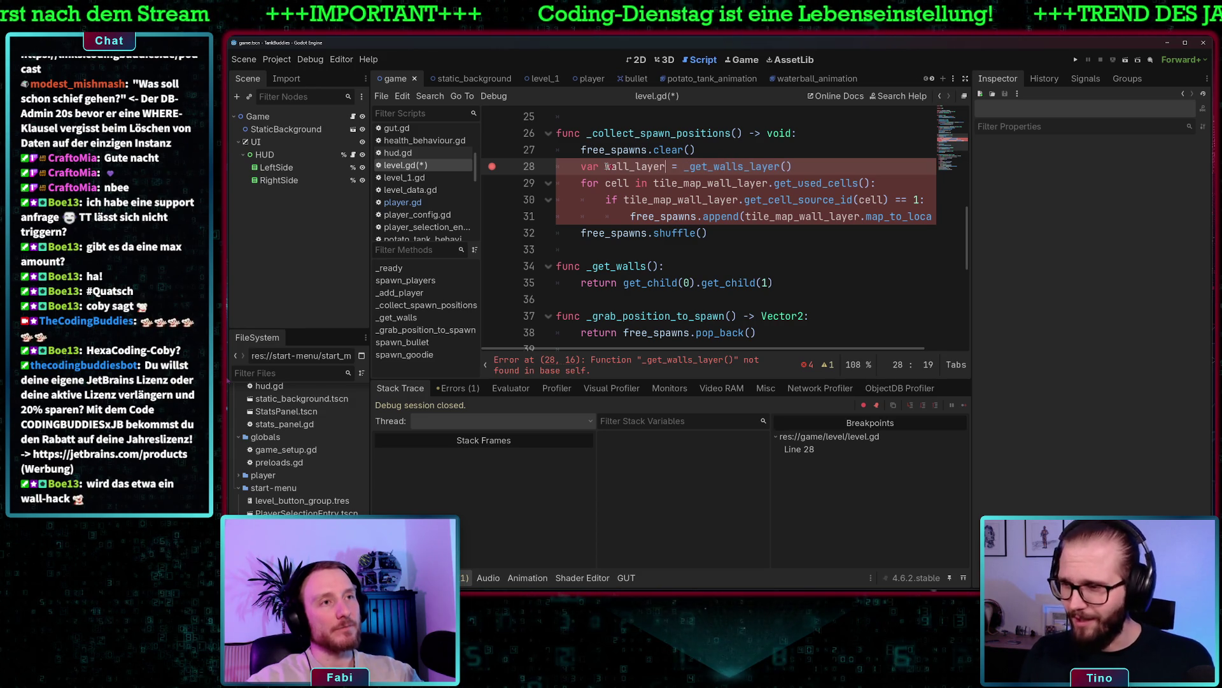
{"action": "double_click", "coordinate": [635, 167]}
{"action": "key", "text": "ctrl+c"}
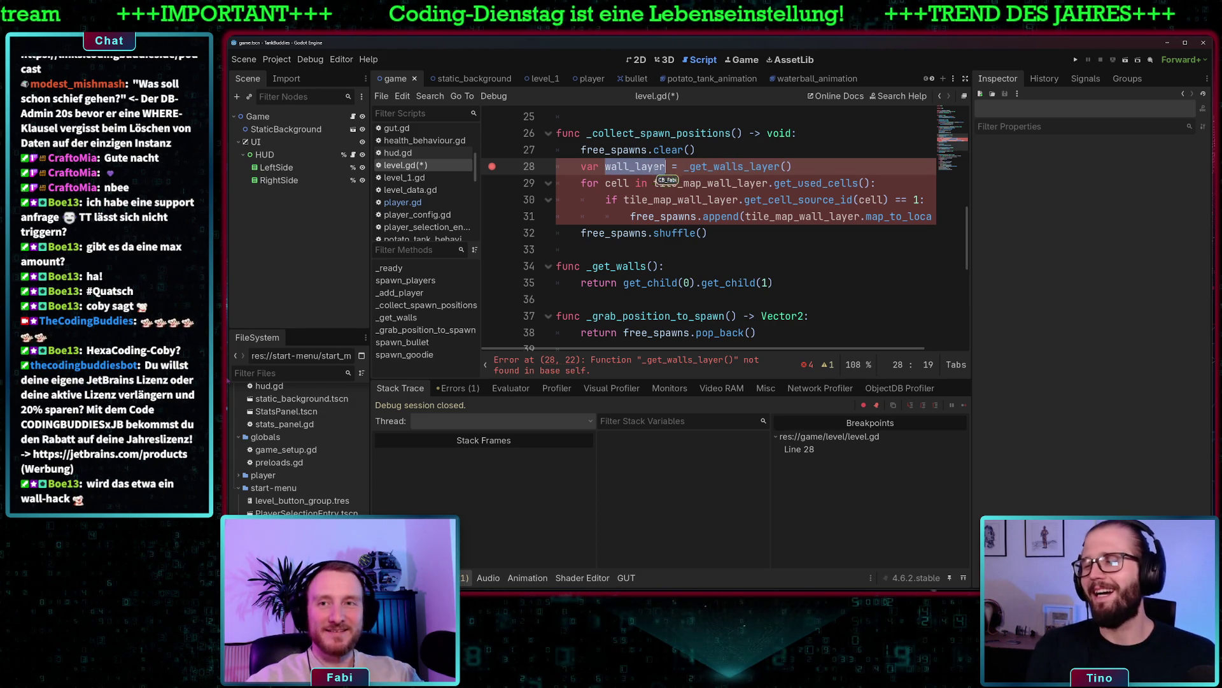
{"action": "double_click", "coordinate": [713, 185]}
{"action": "key", "text": "ctrl+v"}
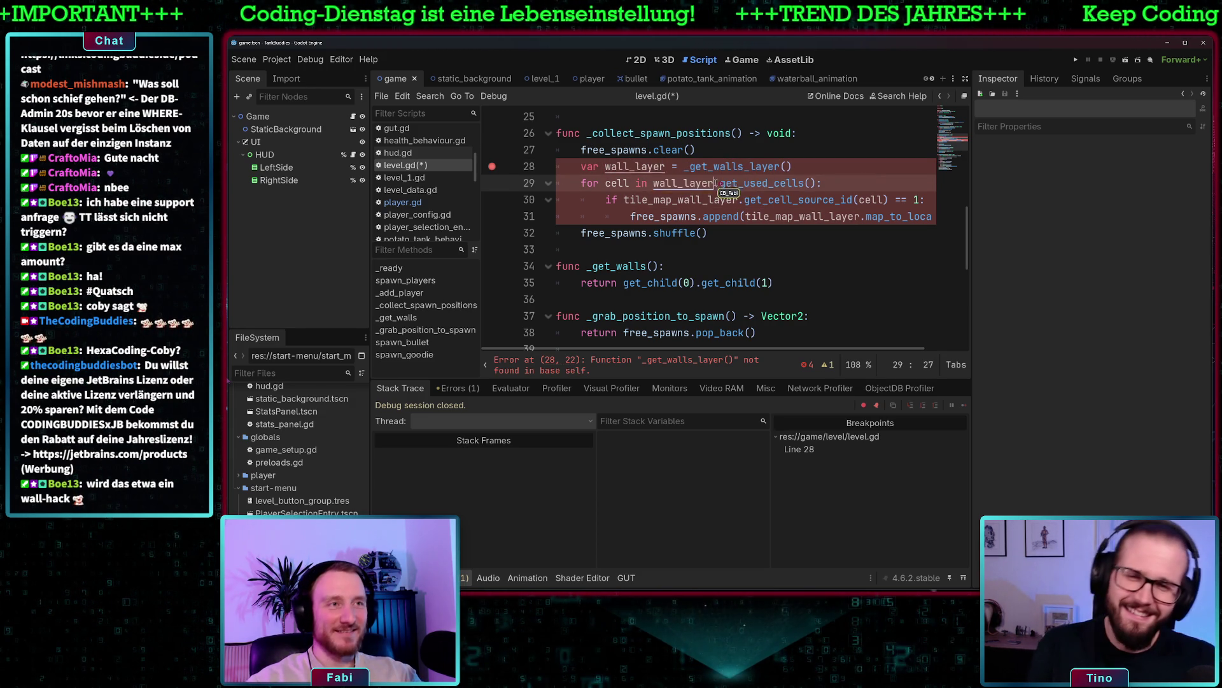
{"action": "double_click", "coordinate": [713, 200]}
{"action": "key", "text": "ctrl+v"}
{"action": "double_click", "coordinate": [768, 217]}
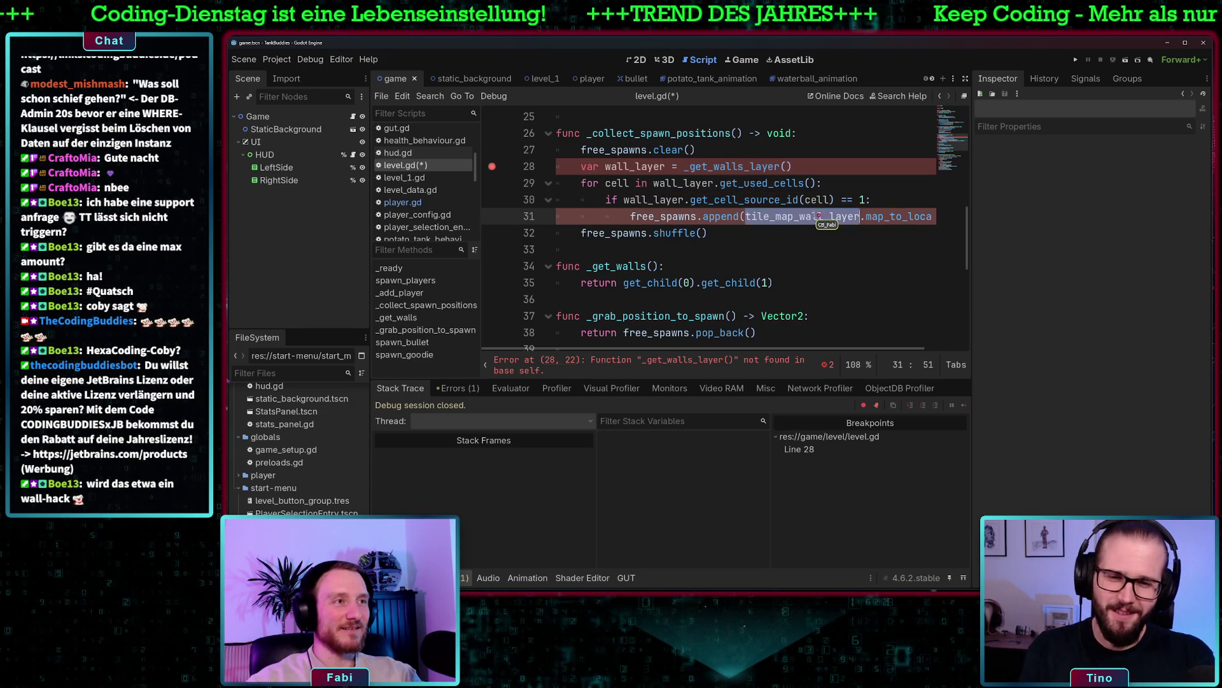
{"action": "key", "text": "ctrl+v"}
{"action": "double_click", "coordinate": [617, 184]}
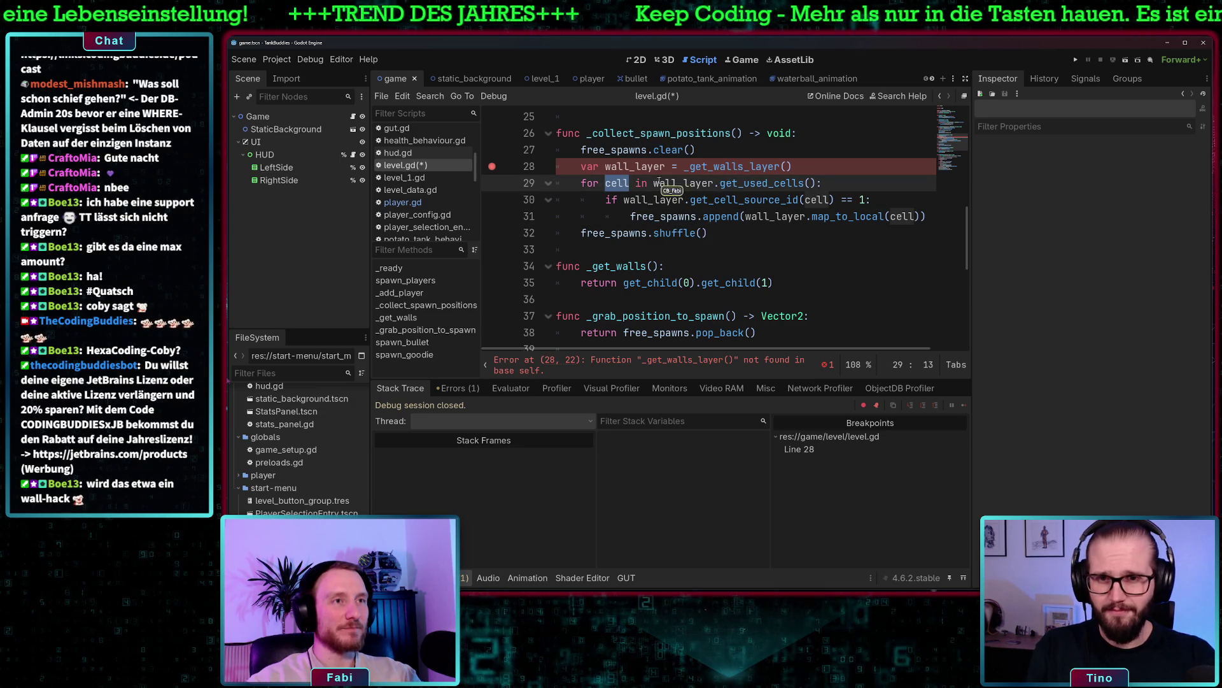
Rename the _get_walls helper function to _get_walls_layer
{"action": "double_click", "coordinate": [743, 168]}
{"action": "key", "text": "ctrl+c"}
{"action": "scroll", "coordinate": [745, 175], "scroll_direction": "down", "scroll_amount": 3}
{"action": "scroll", "coordinate": [637, 172], "scroll_direction": "up", "scroll_amount": 1}
{"action": "double_click", "coordinate": [620, 168]}
{"action": "key", "text": "ctrl+v"}
{"action": "scroll", "coordinate": [734, 211], "scroll_direction": "up", "scroll_amount": 3}
{"action": "scroll", "coordinate": [734, 211], "scroll_direction": "down", "scroll_amount": 2}
{"action": "left_click", "coordinate": [734, 211]}
Add a '# toodo' comment to the helper's return line
{"action": "scroll", "coordinate": [734, 211], "scroll_direction": "up", "scroll_amount": 2}
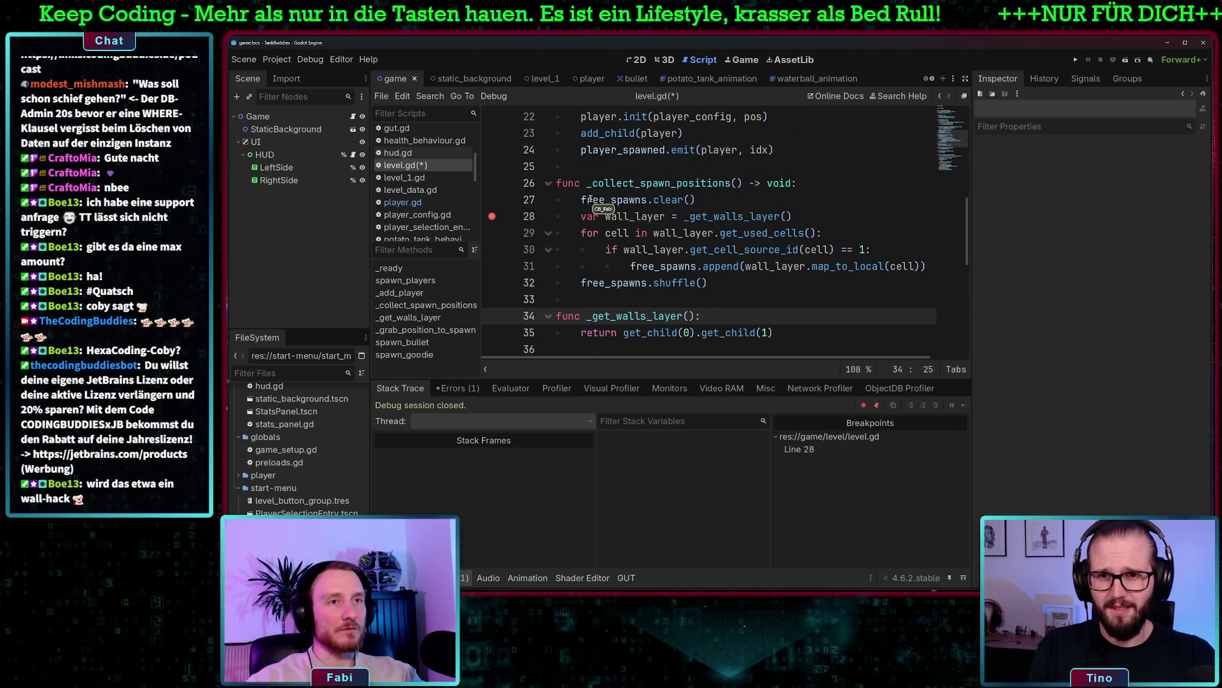
{"action": "left_click", "coordinate": [745, 224]}
{"action": "scroll", "coordinate": [745, 224], "scroll_direction": "down", "scroll_amount": 1}
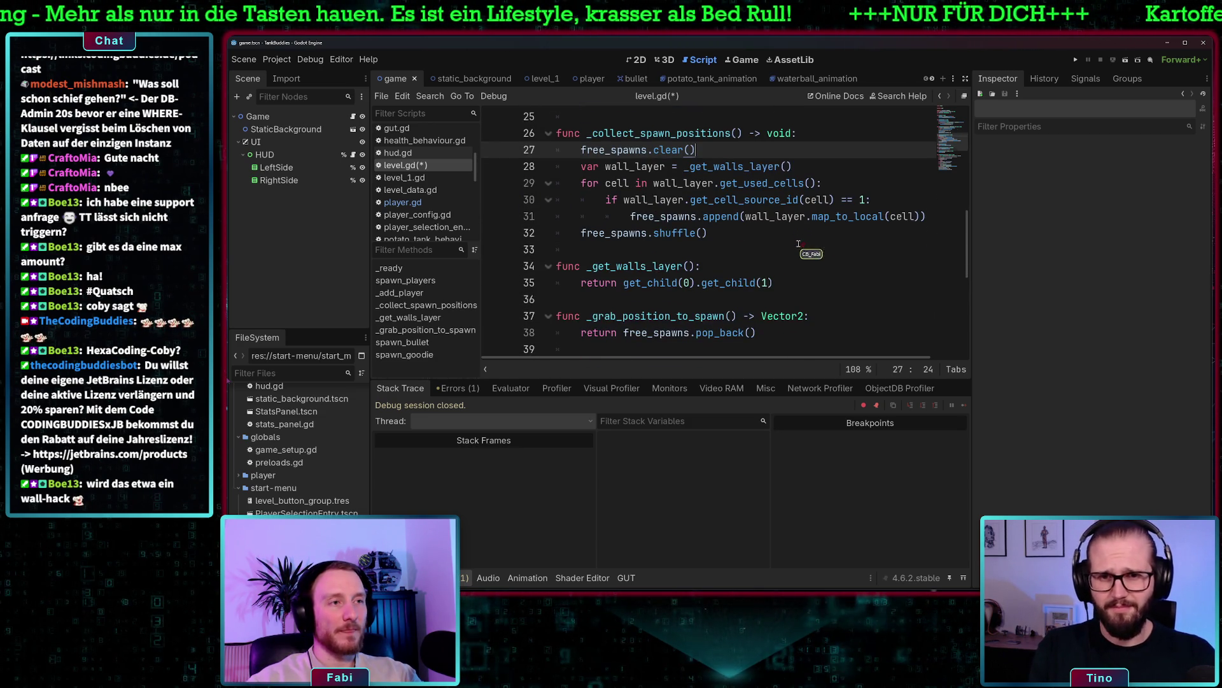
{"action": "left_click", "coordinate": [801, 280]}
{"action": "type", "text": "# too"}
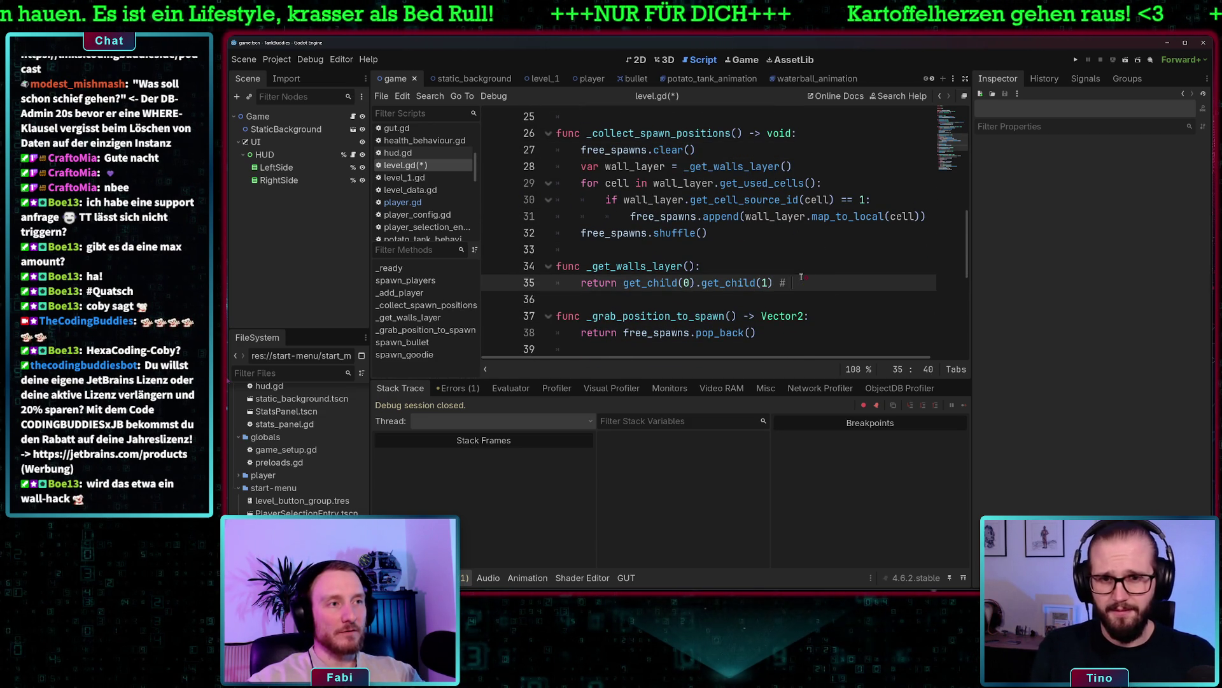
{"action": "type", "text": "do: mach schön"}
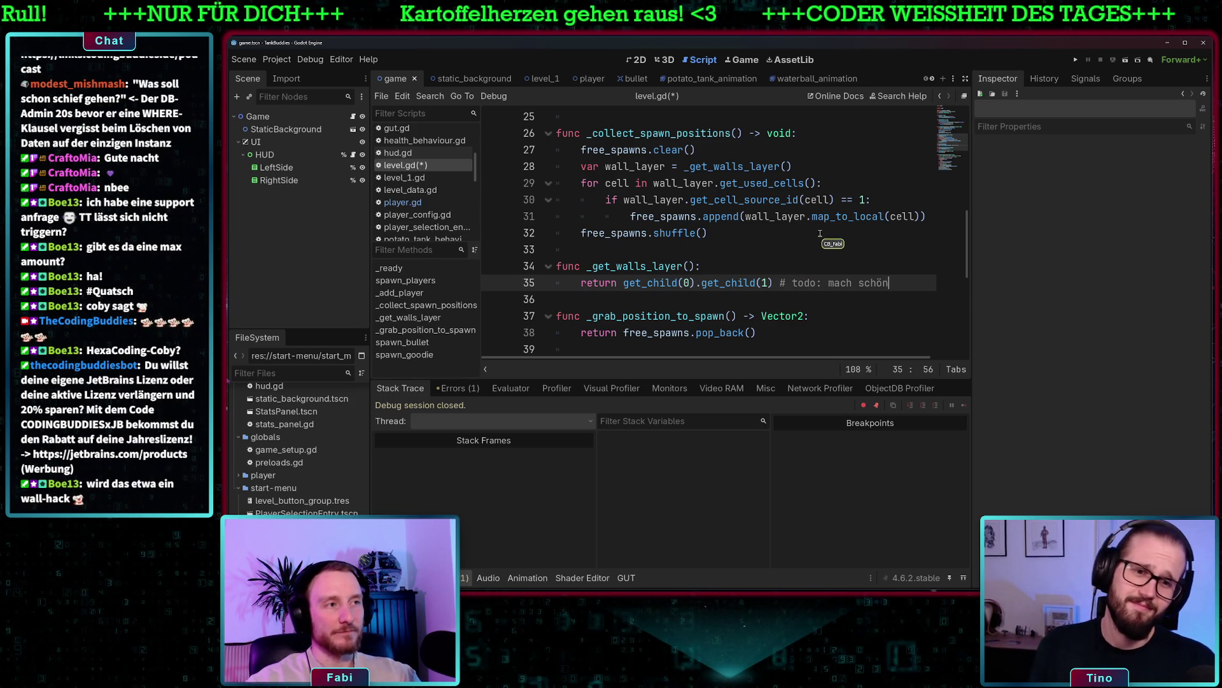
{"action": "left_click", "coordinate": [873, 267]}
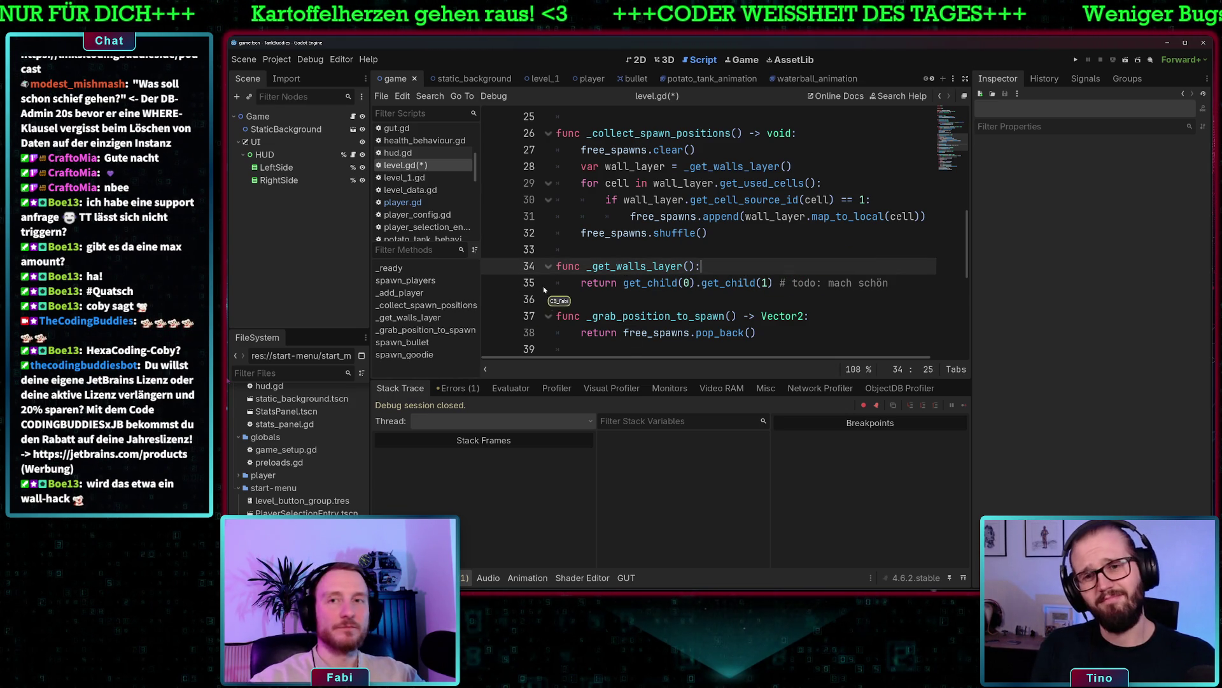
{"action": "scroll", "coordinate": [756, 284], "scroll_direction": "up", "scroll_amount": 3}
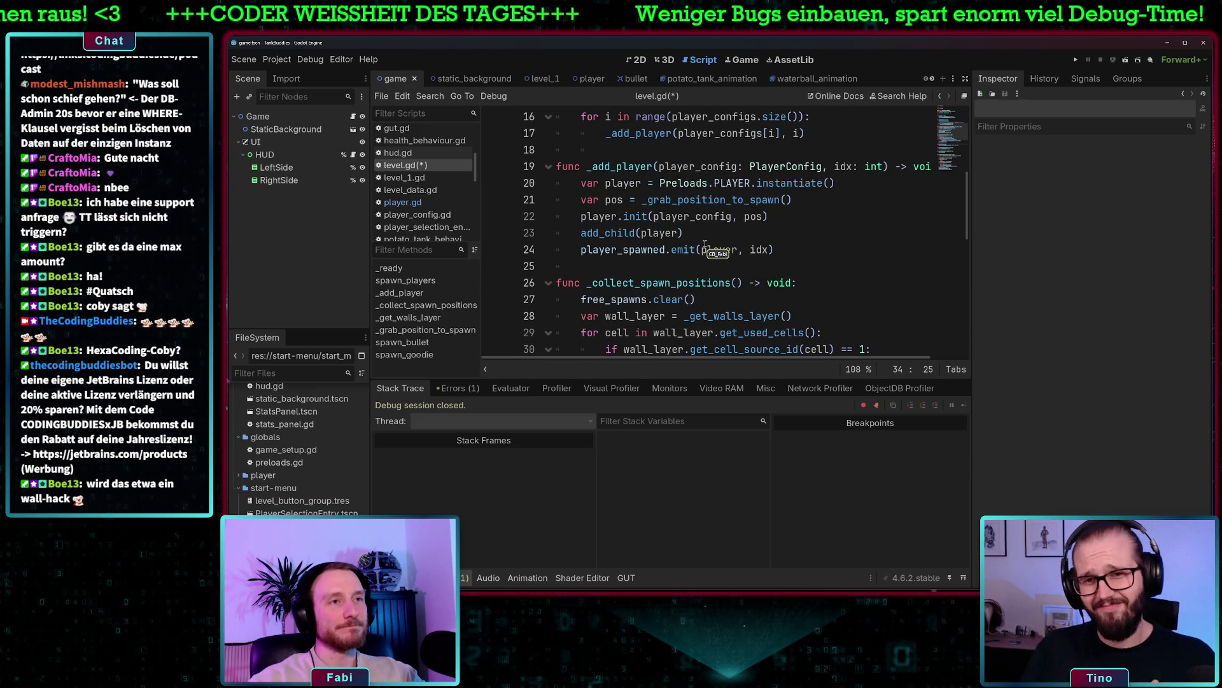
{"action": "scroll", "coordinate": [708, 246], "scroll_direction": "up", "scroll_amount": 2}
{"action": "scroll", "coordinate": [709, 245], "scroll_direction": "up", "scroll_amount": 3}
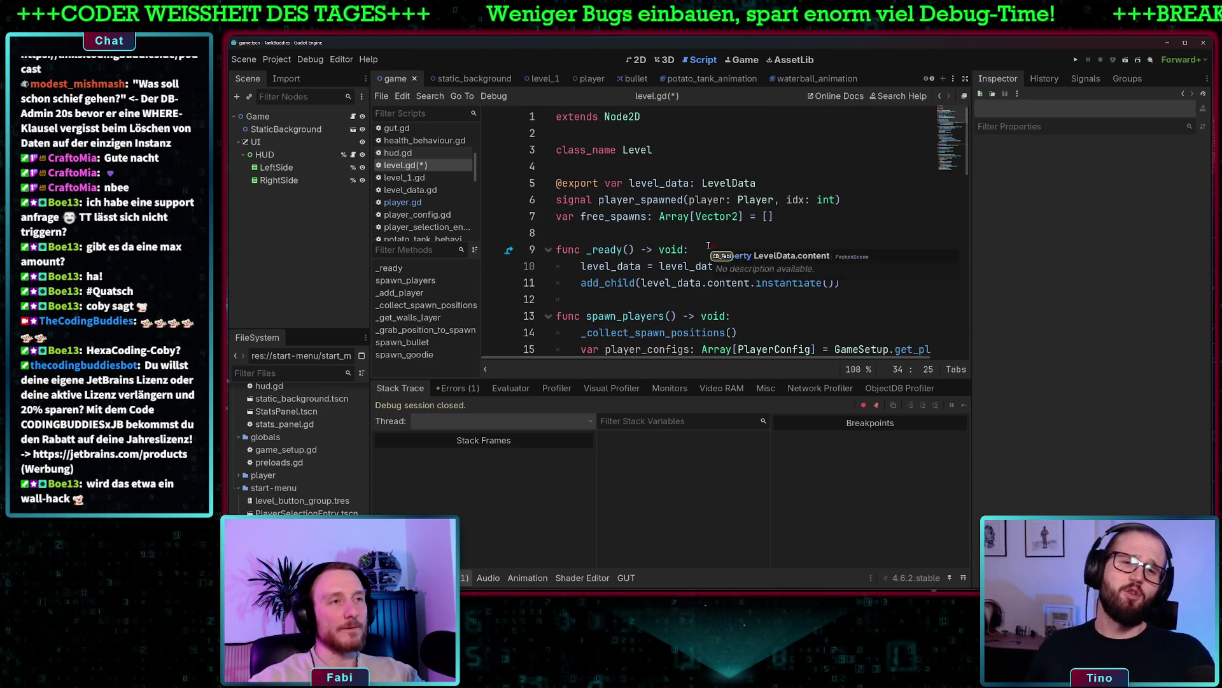
{"action": "scroll", "coordinate": [779, 231], "scroll_direction": "down", "scroll_amount": 4}
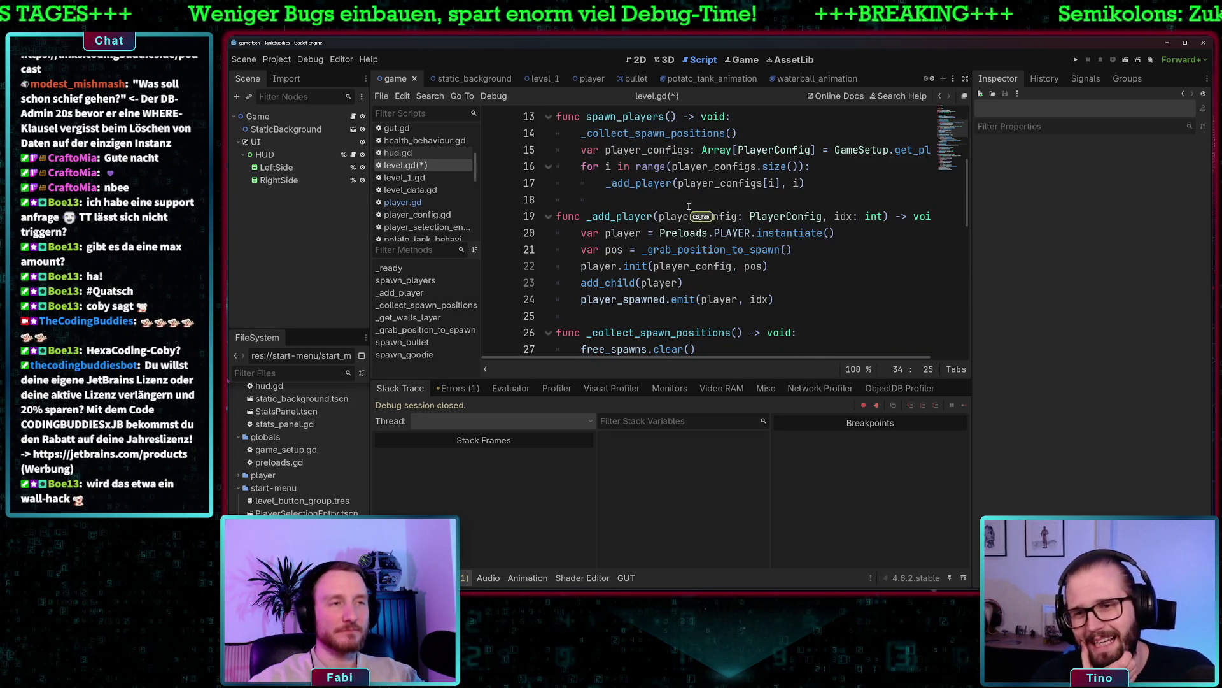
{"action": "scroll", "coordinate": [694, 214], "scroll_direction": "down", "scroll_amount": 1}
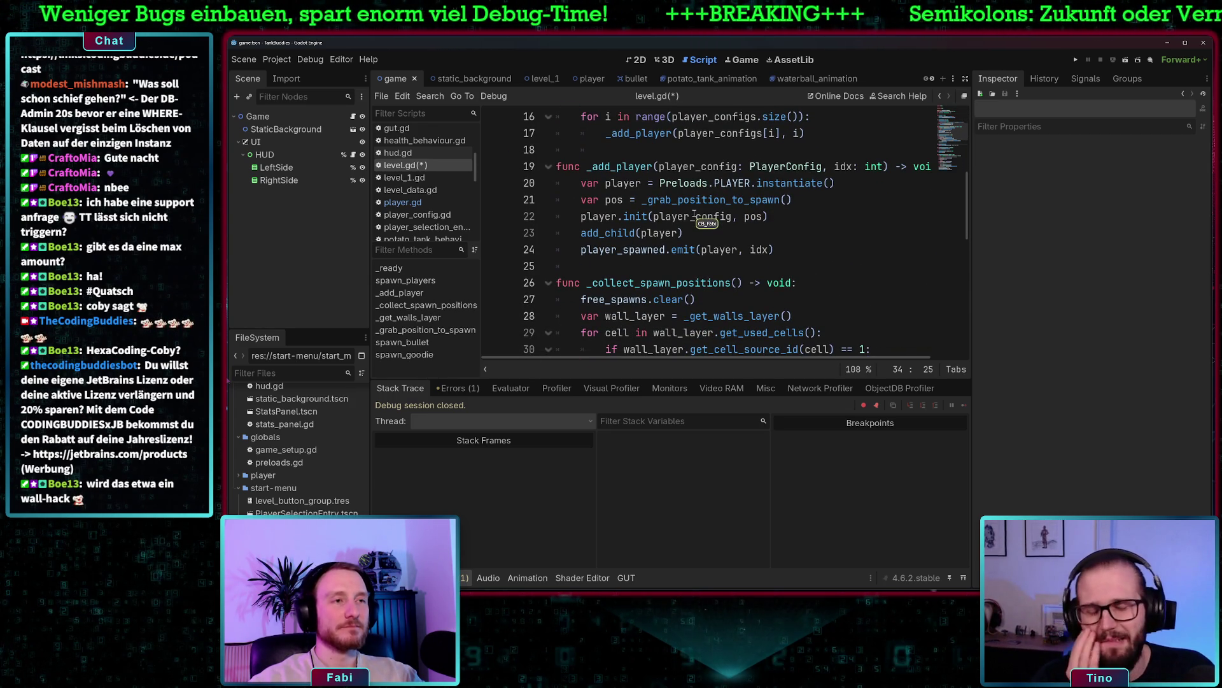
{"action": "scroll", "coordinate": [694, 214], "scroll_direction": "down", "scroll_amount": 1}
{"action": "scroll", "coordinate": [693, 213], "scroll_direction": "up", "scroll_amount": 4}
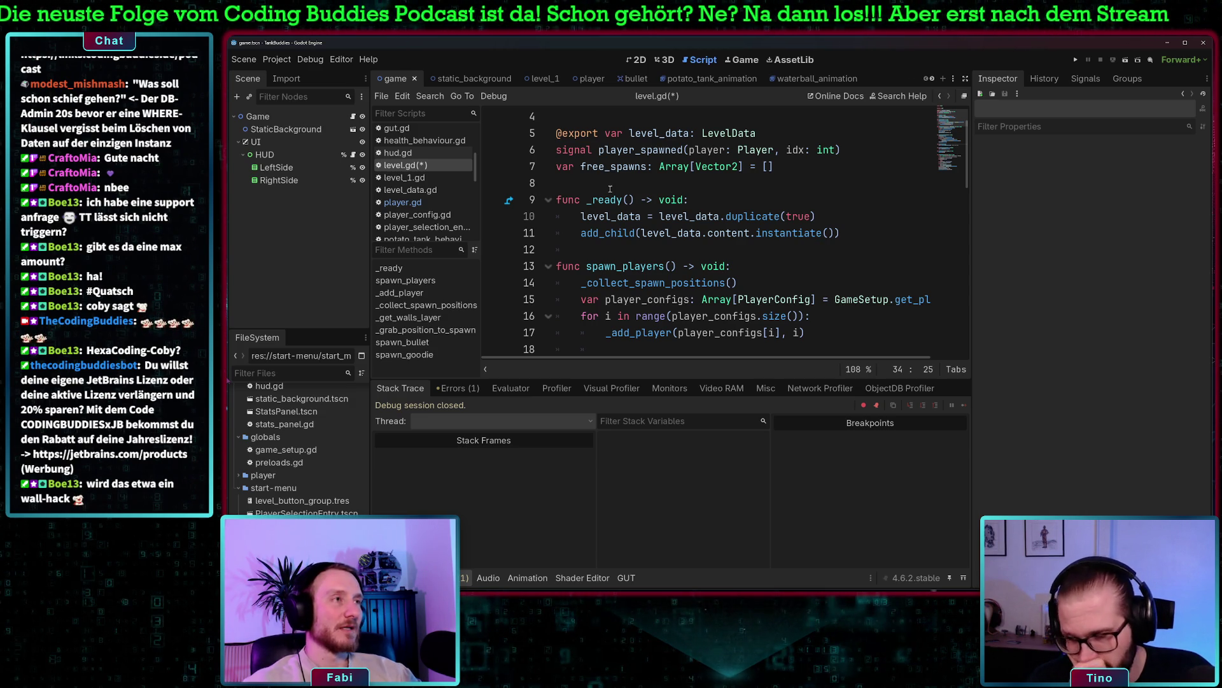
{"action": "left_click", "coordinate": [1075, 60]}
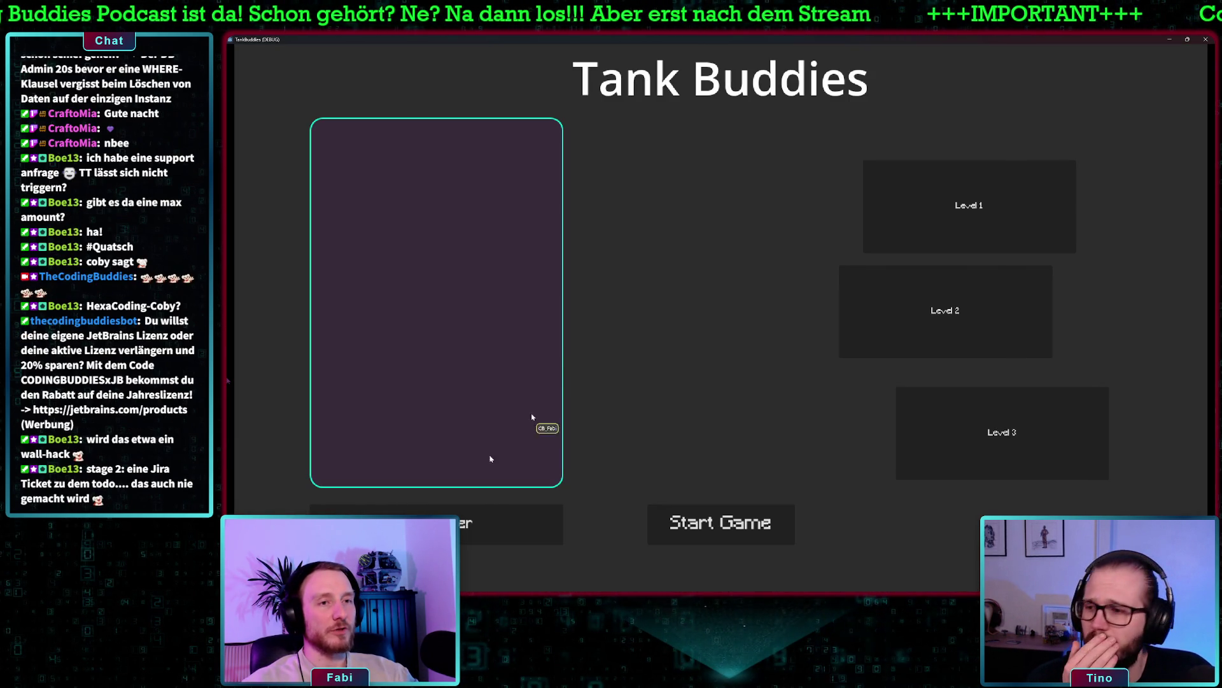
Start the two-tank match, drive Player1 around with the arrow keys, then quit the game
{"action": "left_click", "coordinate": [718, 523]}
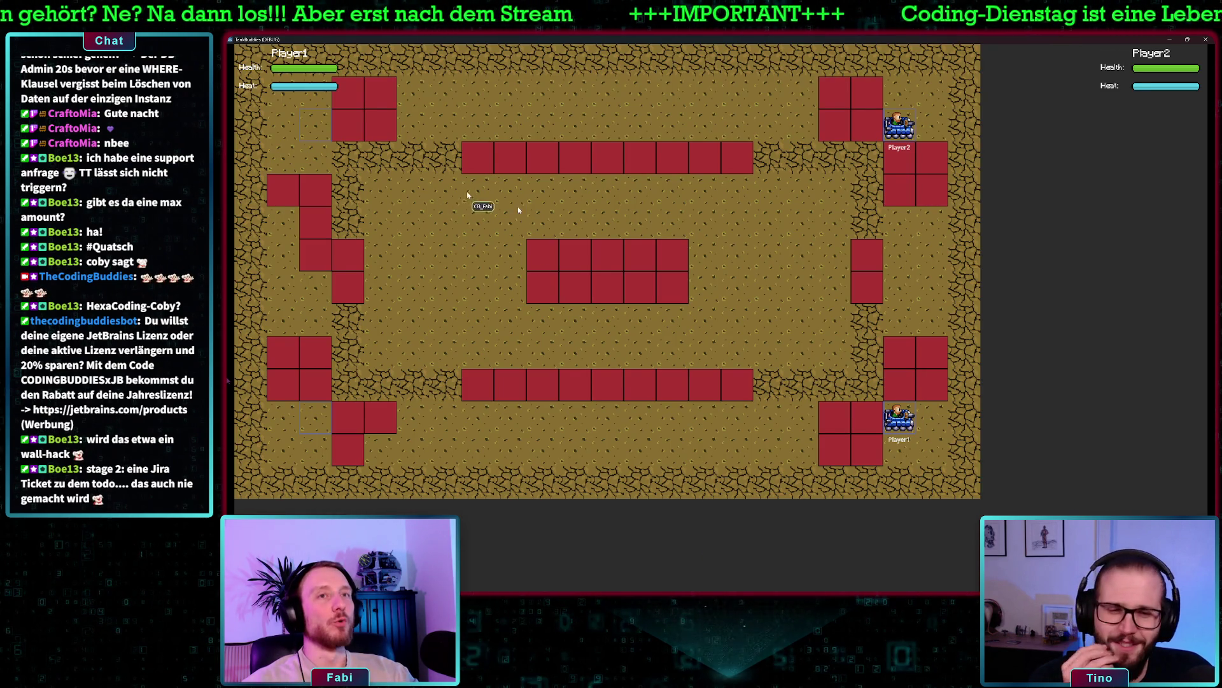
{"action": "key", "text": "Right"}
{"action": "key", "text": "Up"}
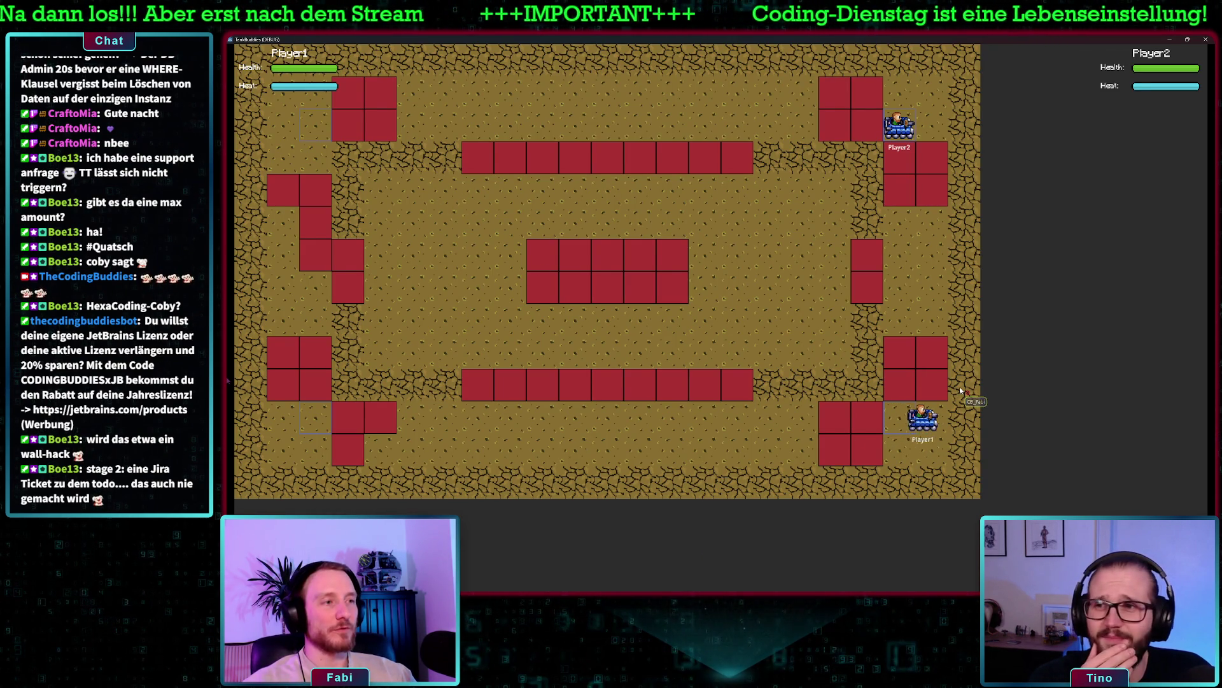
{"action": "key", "text": "Down"}
{"action": "key", "text": "Left"}
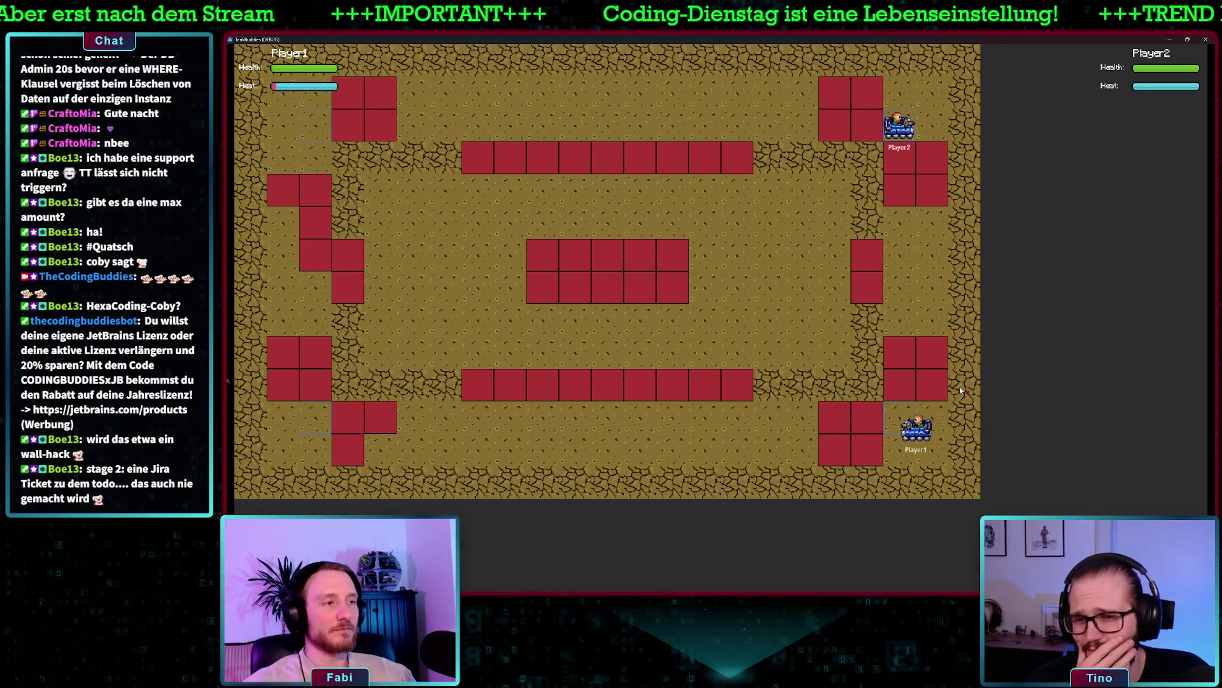
{"action": "key", "text": "Right"}
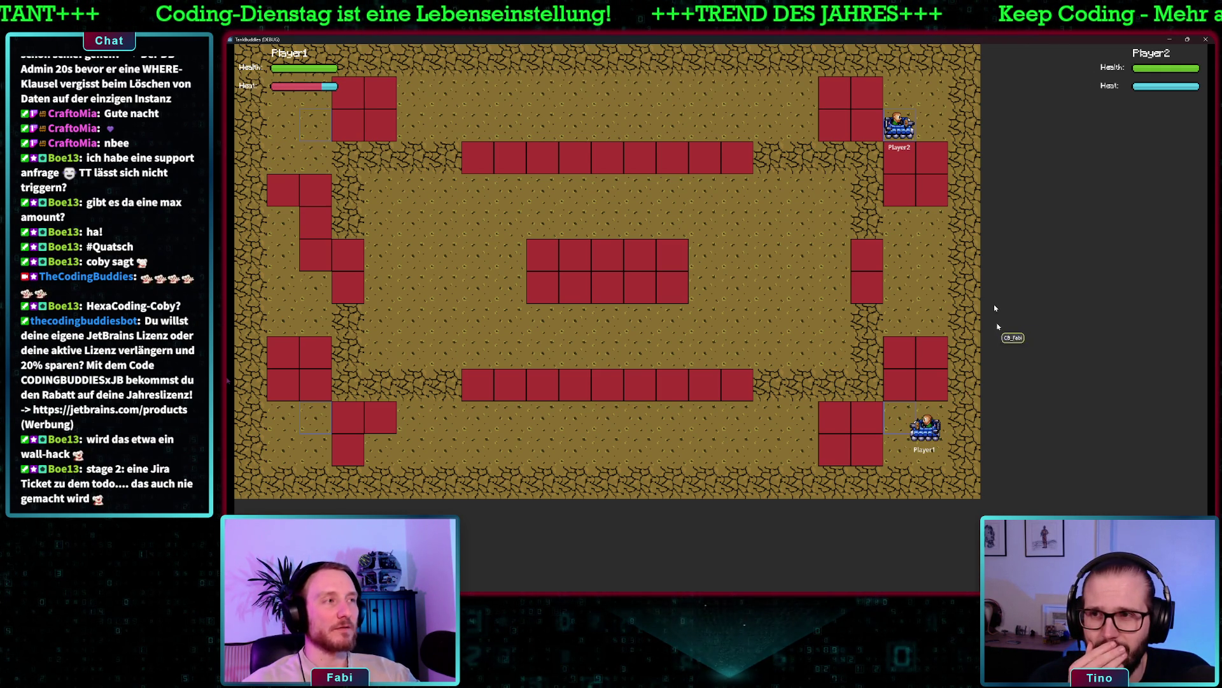
{"action": "left_click", "coordinate": [1206, 41]}
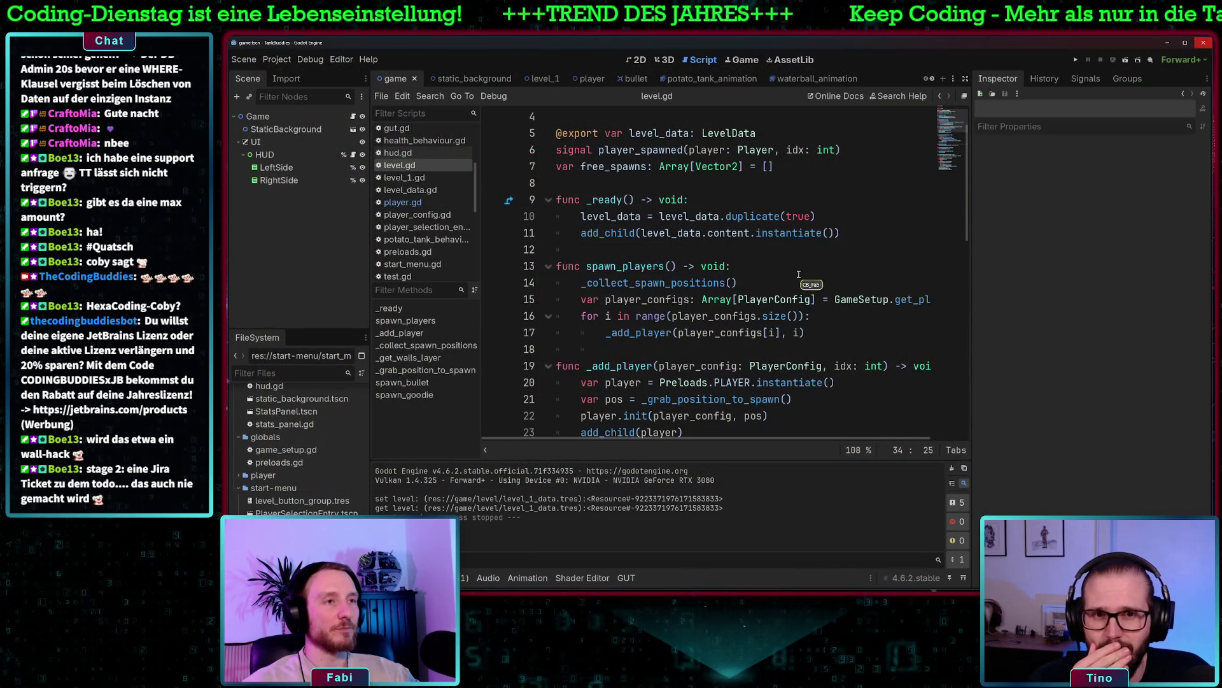
Open the Node class reference for add_child from level.gd and bring up its page actions
{"action": "scroll", "coordinate": [798, 275], "scroll_direction": "down", "scroll_amount": 7}
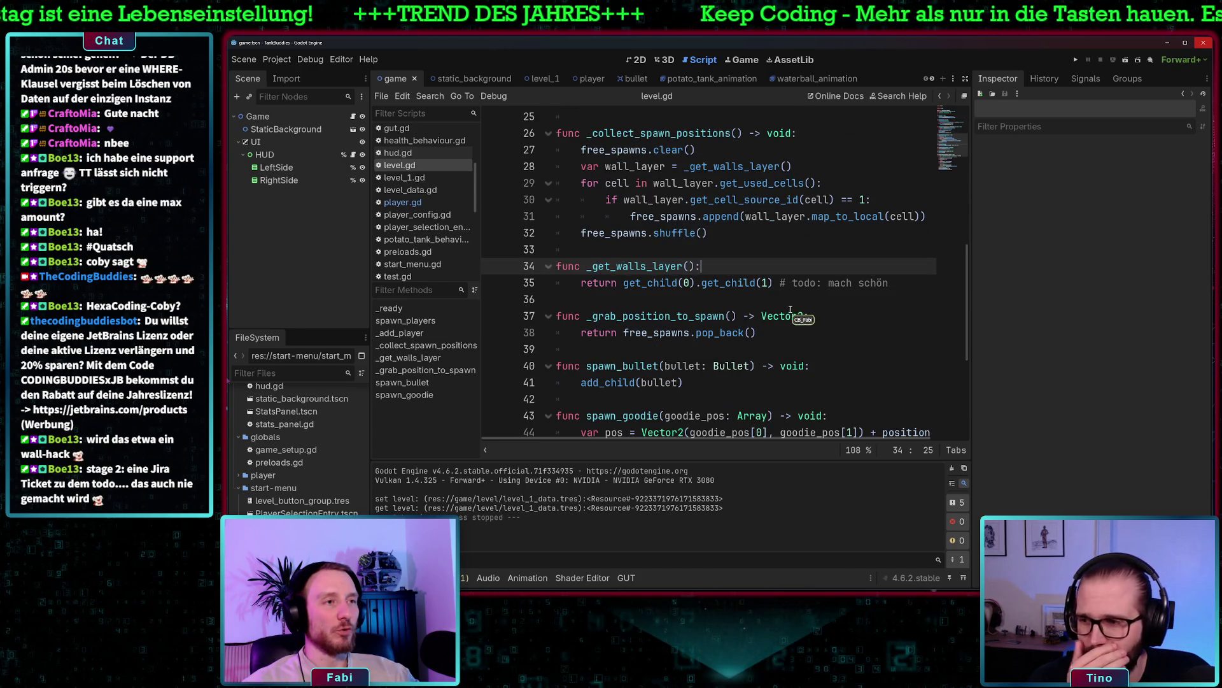
{"action": "scroll", "coordinate": [789, 307], "scroll_direction": "down", "scroll_amount": 1}
{"action": "left_click", "coordinate": [602, 333], "text": "ctrl"}
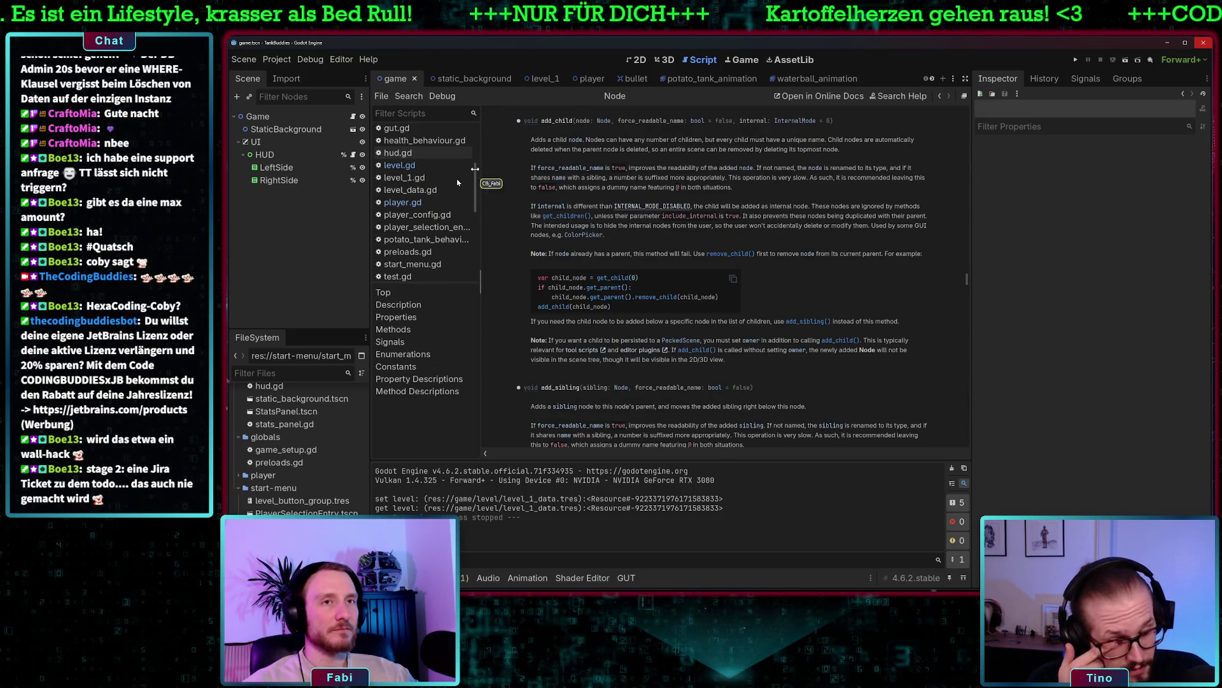
{"action": "scroll", "coordinate": [418, 249], "scroll_direction": "down", "scroll_amount": 5}
{"action": "scroll", "coordinate": [418, 248], "scroll_direction": "down", "scroll_amount": 2}
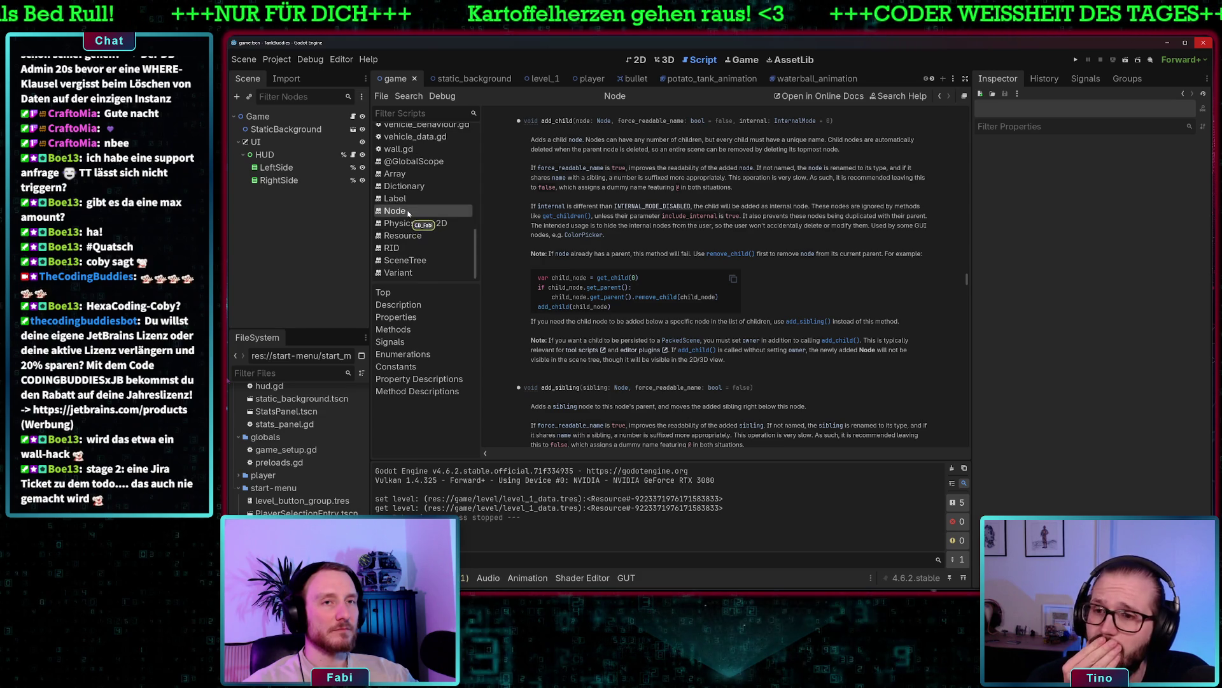
{"action": "right_click", "coordinate": [405, 213]}
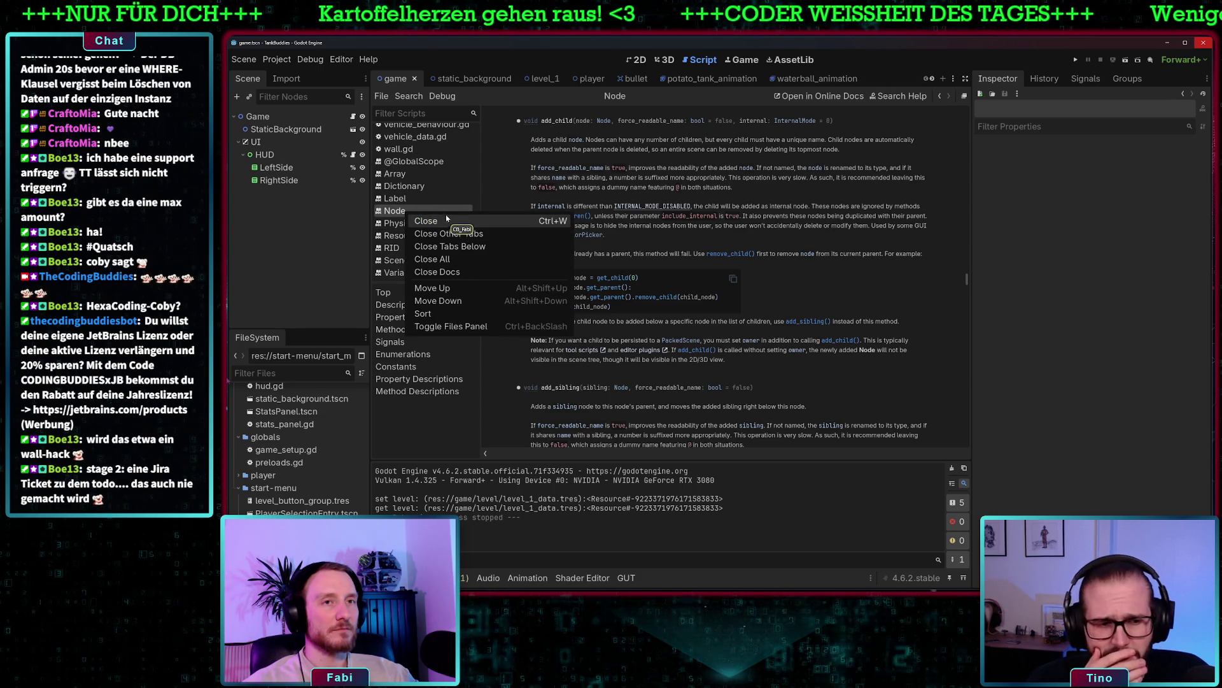
{"action": "left_click", "coordinate": [430, 219]}
{"action": "left_click", "coordinate": [410, 212]}
{"action": "right_click", "coordinate": [409, 212]}
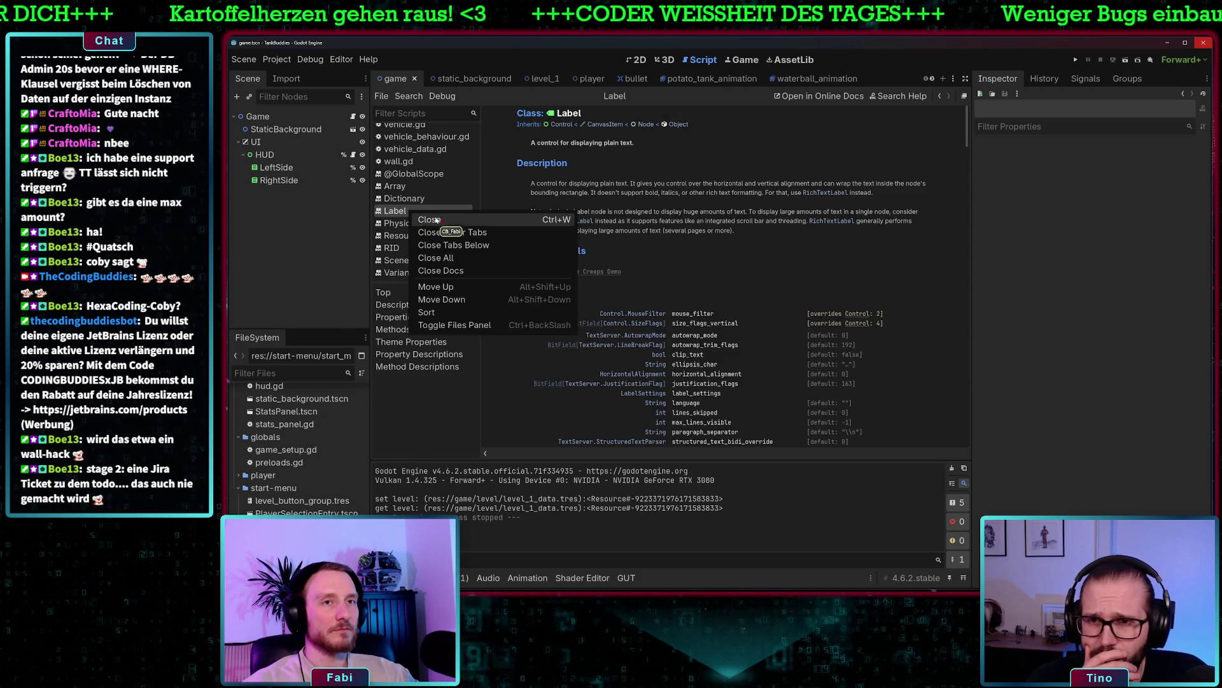
{"action": "left_click", "coordinate": [437, 220]}
{"action": "left_click", "coordinate": [411, 201]}
{"action": "right_click", "coordinate": [410, 201]}
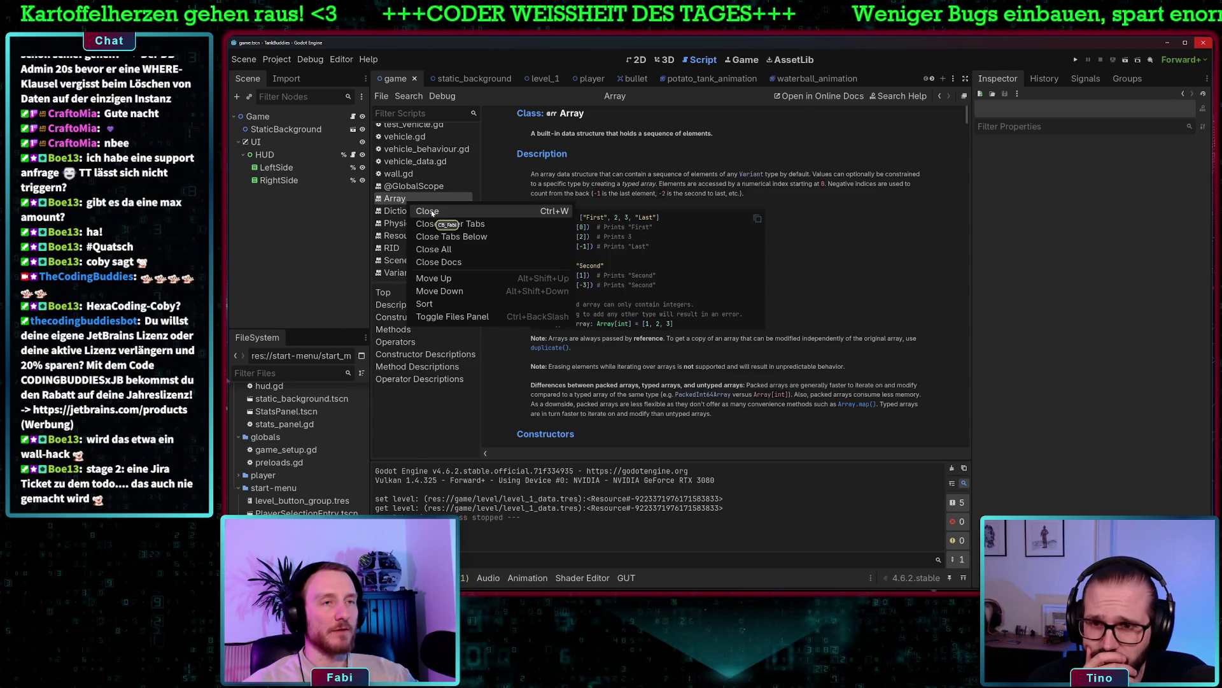
{"action": "left_click", "coordinate": [432, 212]}
{"action": "left_click", "coordinate": [433, 211]}
{"action": "right_click", "coordinate": [433, 211]}
{"action": "left_click", "coordinate": [441, 221]}
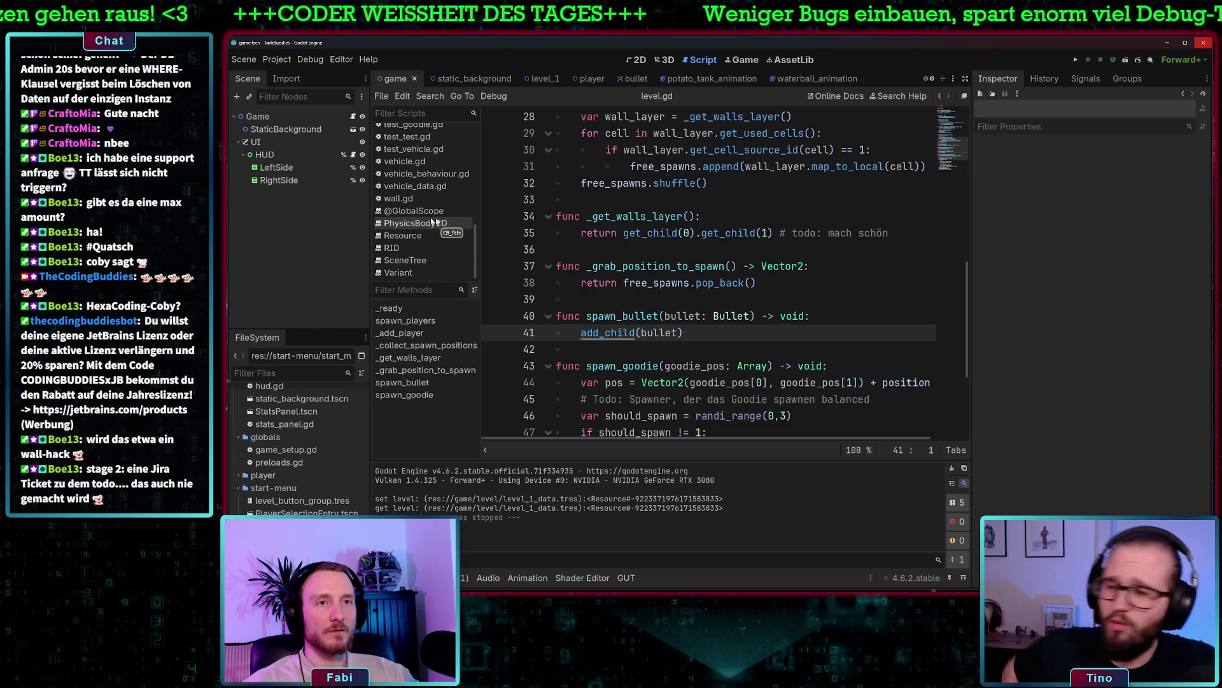
{"action": "left_click", "coordinate": [417, 211]}
{"action": "right_click", "coordinate": [415, 214]}
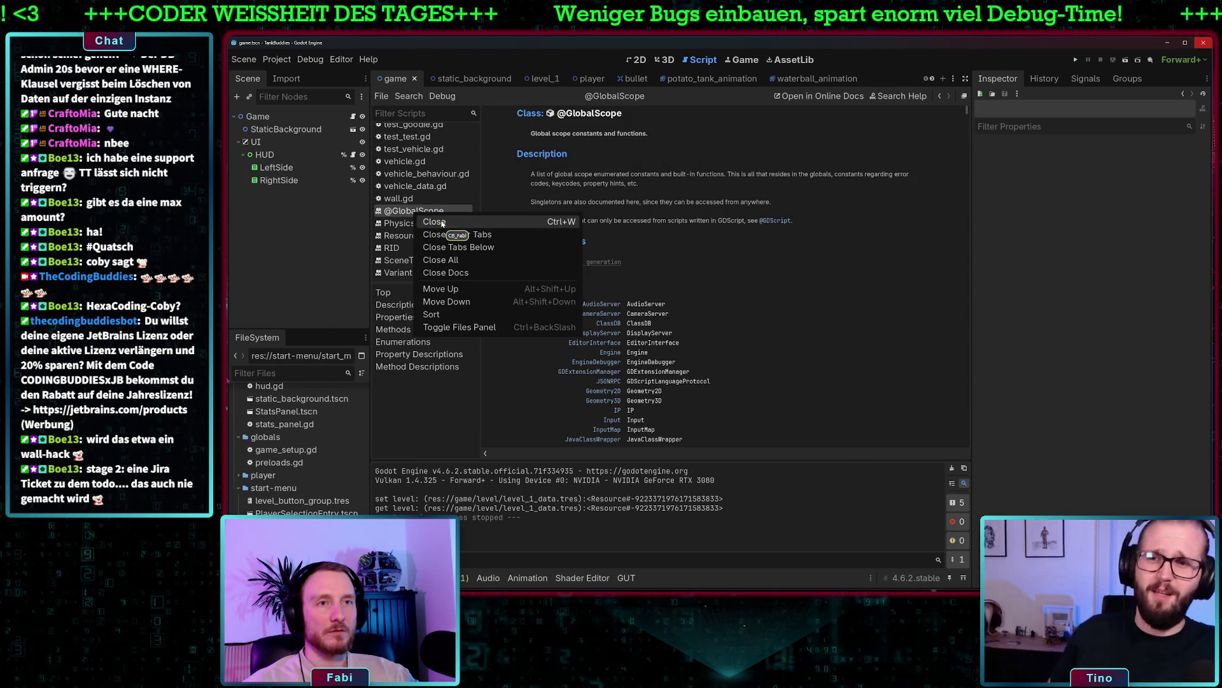
{"action": "left_click", "coordinate": [443, 221]}
Close the PhysicsBody2D, Resource, RID, SceneTree and Variant documentation pages
{"action": "left_click", "coordinate": [412, 223]}
{"action": "right_click", "coordinate": [412, 223]}
{"action": "left_click", "coordinate": [419, 234]}
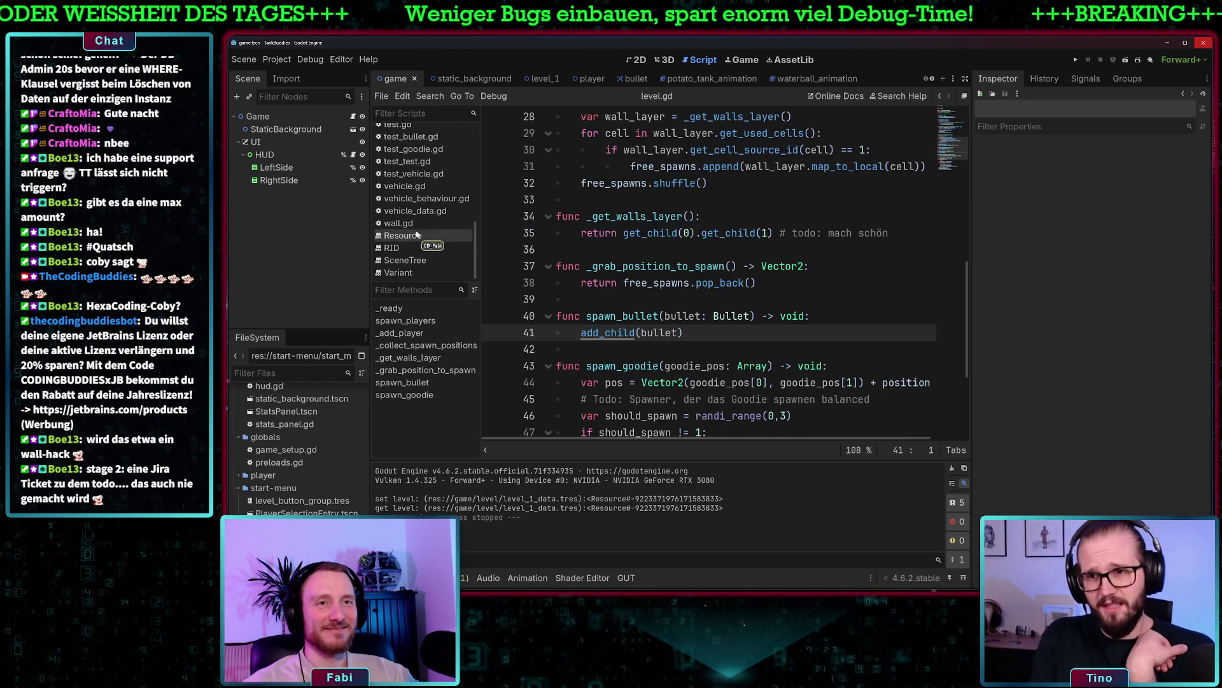
{"action": "left_click", "coordinate": [419, 234]}
{"action": "right_click", "coordinate": [418, 235]}
{"action": "left_click", "coordinate": [428, 241]}
{"action": "left_click", "coordinate": [408, 248]}
{"action": "right_click", "coordinate": [408, 251]}
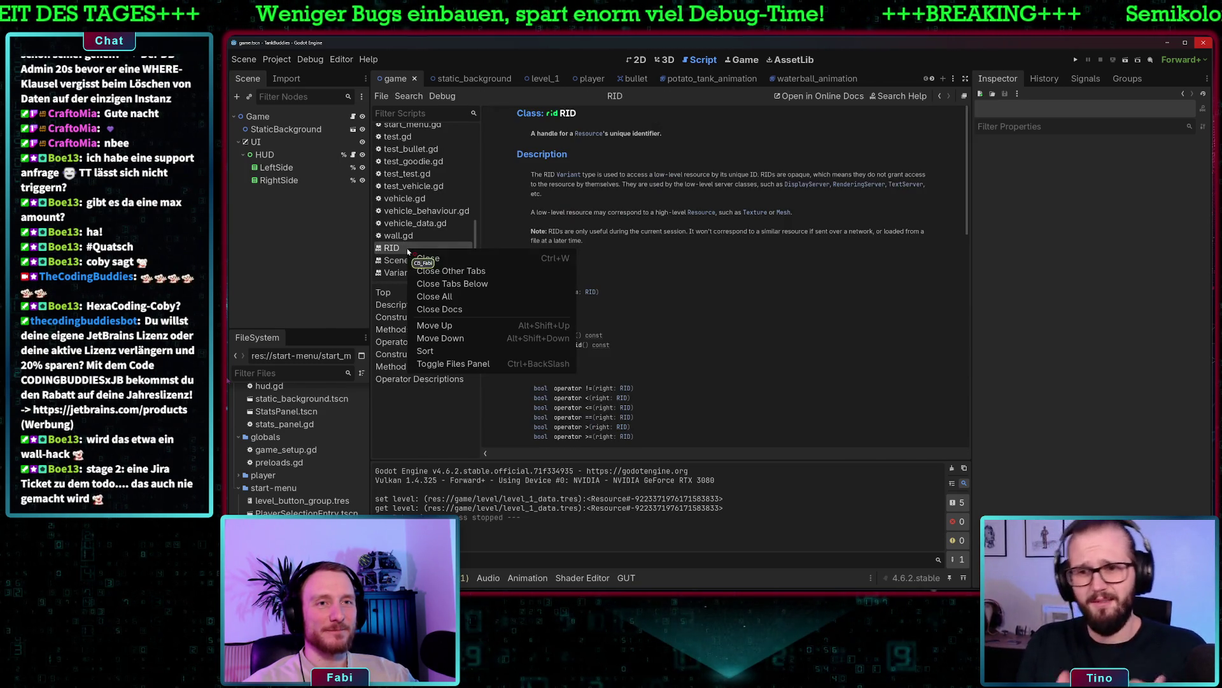
{"action": "left_click", "coordinate": [425, 258]}
{"action": "left_click", "coordinate": [410, 261]}
{"action": "right_click", "coordinate": [411, 260]}
{"action": "left_click", "coordinate": [423, 268]}
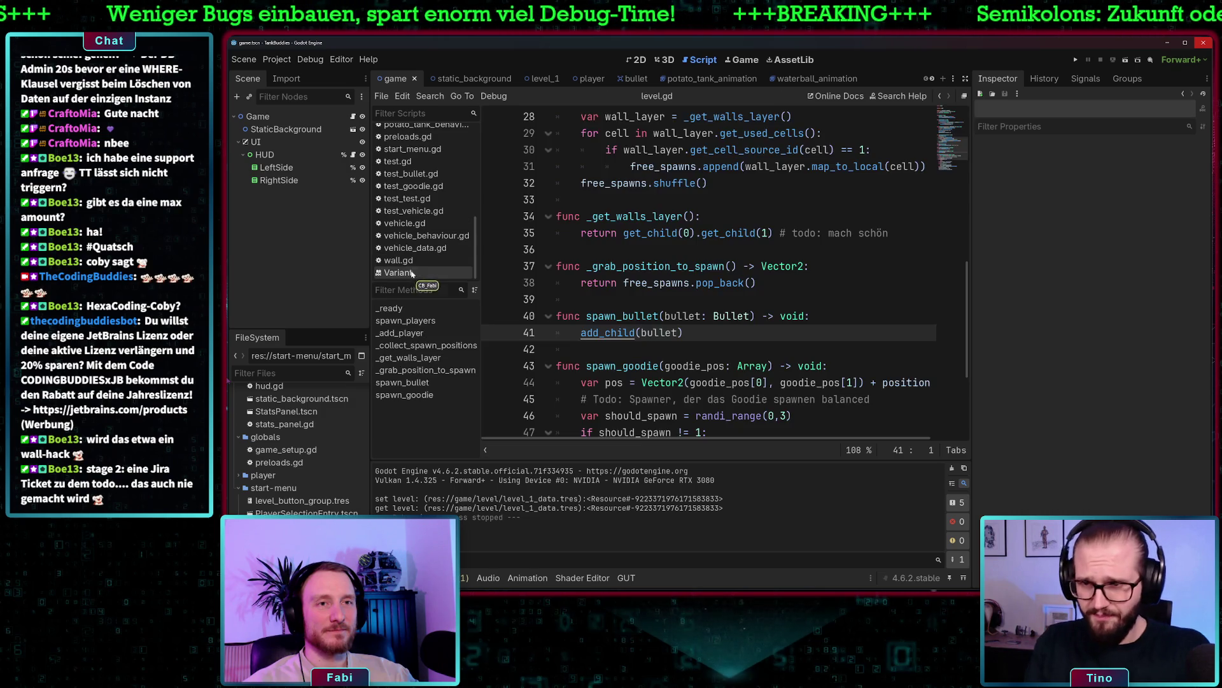
{"action": "left_click", "coordinate": [411, 273]}
{"action": "right_click", "coordinate": [410, 272]}
{"action": "left_click", "coordinate": [424, 280]}
Bring up the direction.gd script's actions menu, then dismiss it without choosing anything
{"action": "scroll", "coordinate": [426, 233], "scroll_direction": "up", "scroll_amount": 3}
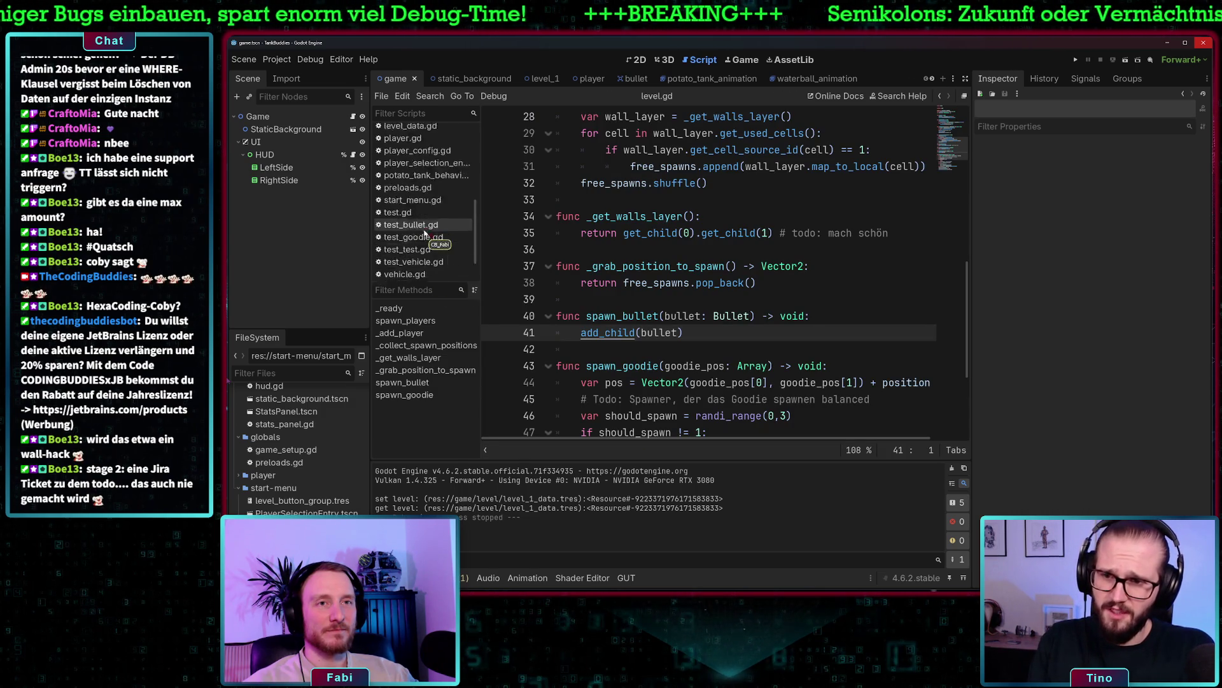
{"action": "scroll", "coordinate": [425, 233], "scroll_direction": "up", "scroll_amount": 5}
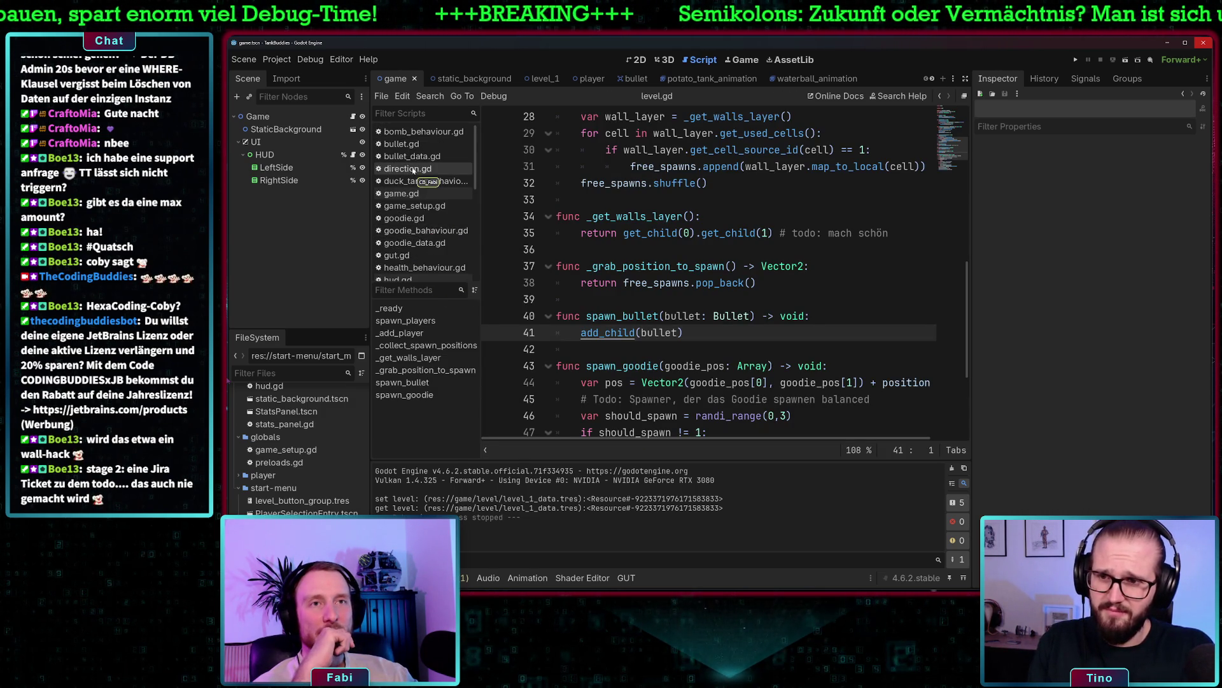
{"action": "left_click", "coordinate": [413, 170]}
{"action": "right_click", "coordinate": [412, 170]}
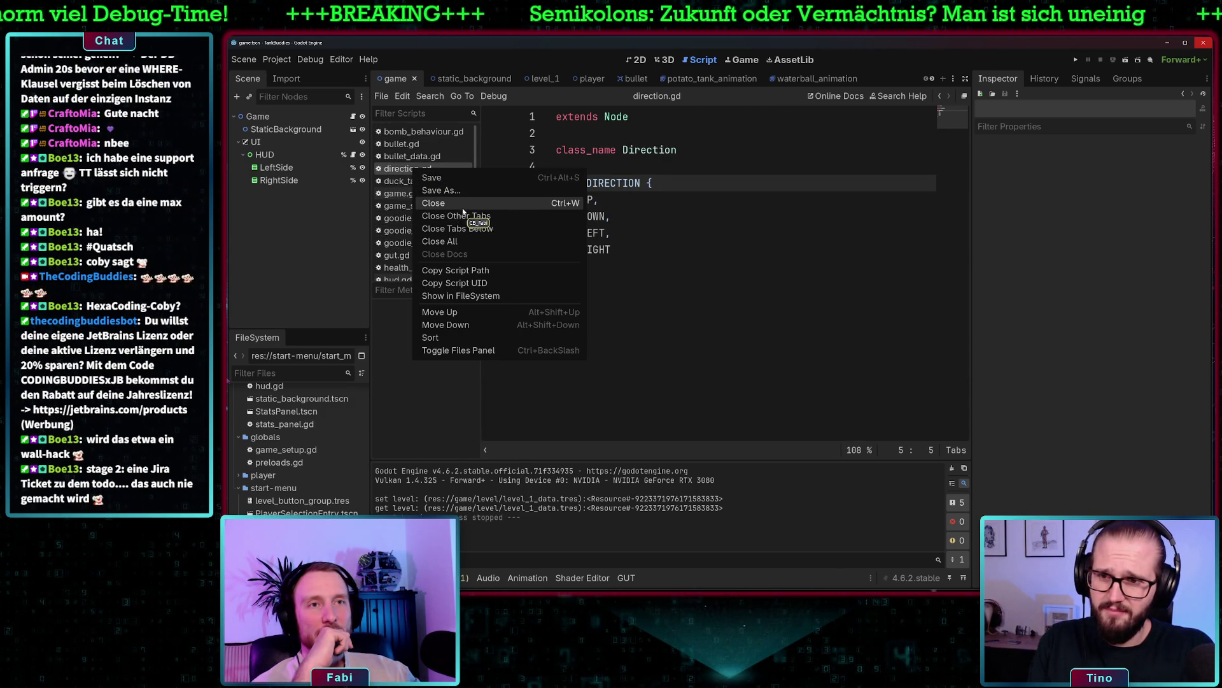
{"action": "key", "text": "Escape"}
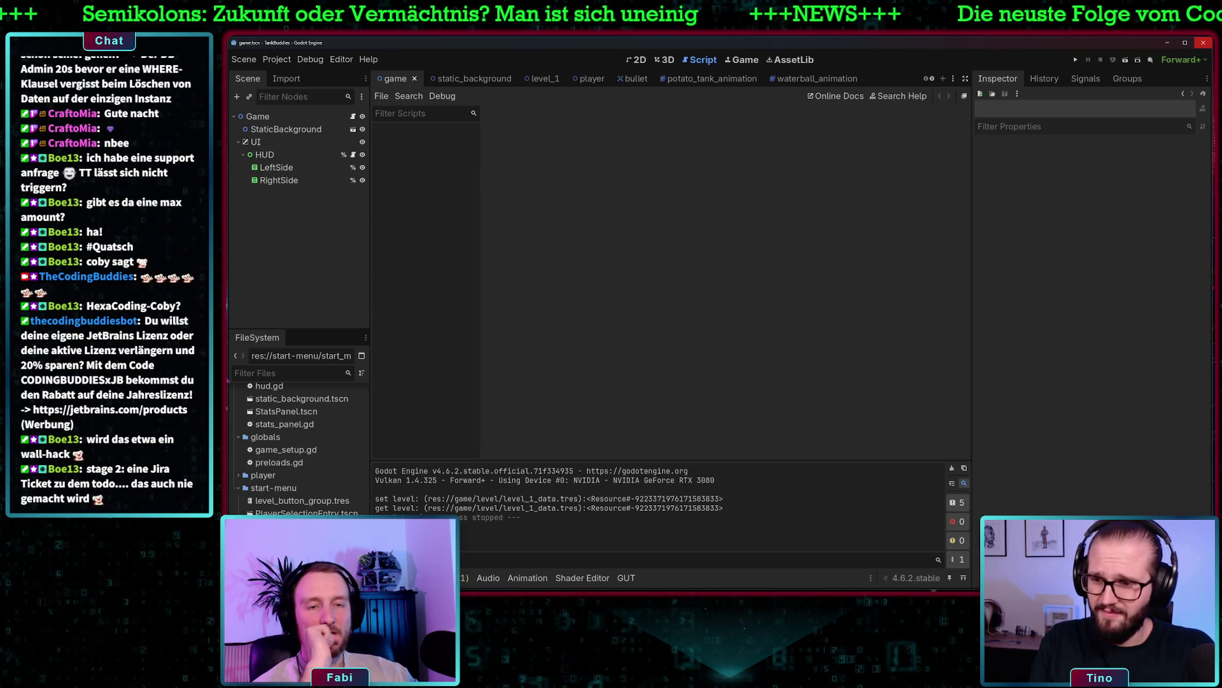
Open level.gd from the FileSystem dock and scroll to its top
{"action": "scroll", "coordinate": [284, 467], "scroll_direction": "up", "scroll_amount": 5}
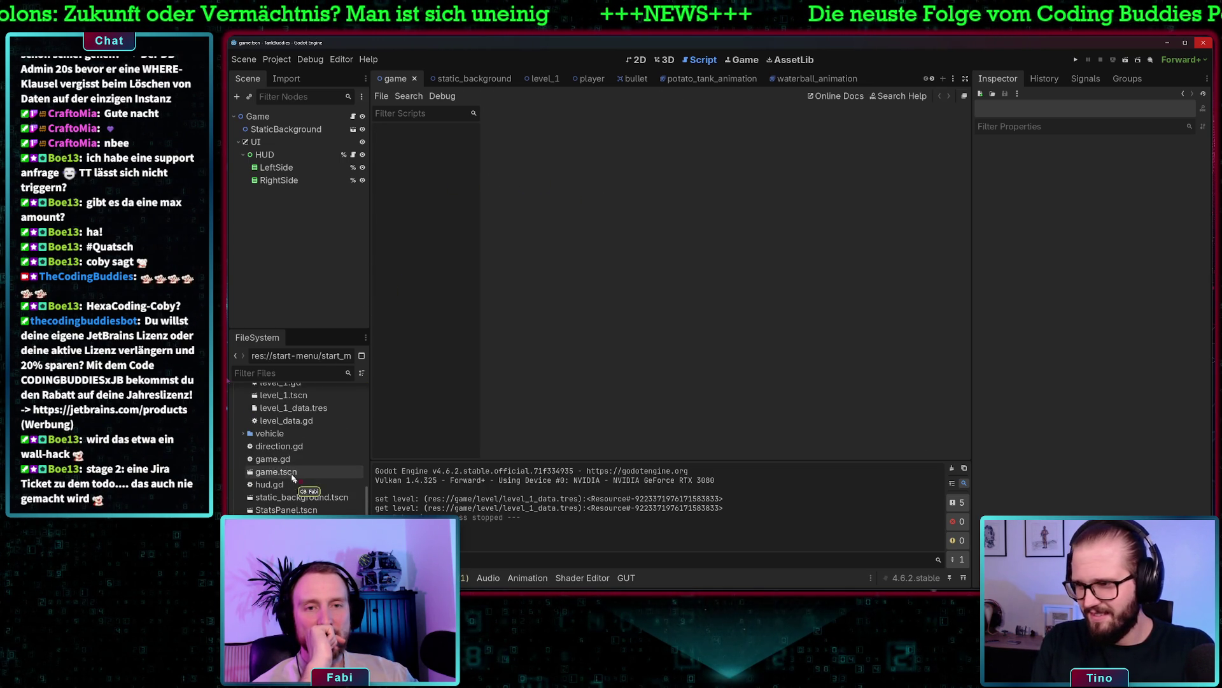
{"action": "scroll", "coordinate": [293, 452], "scroll_direction": "up", "scroll_amount": 3}
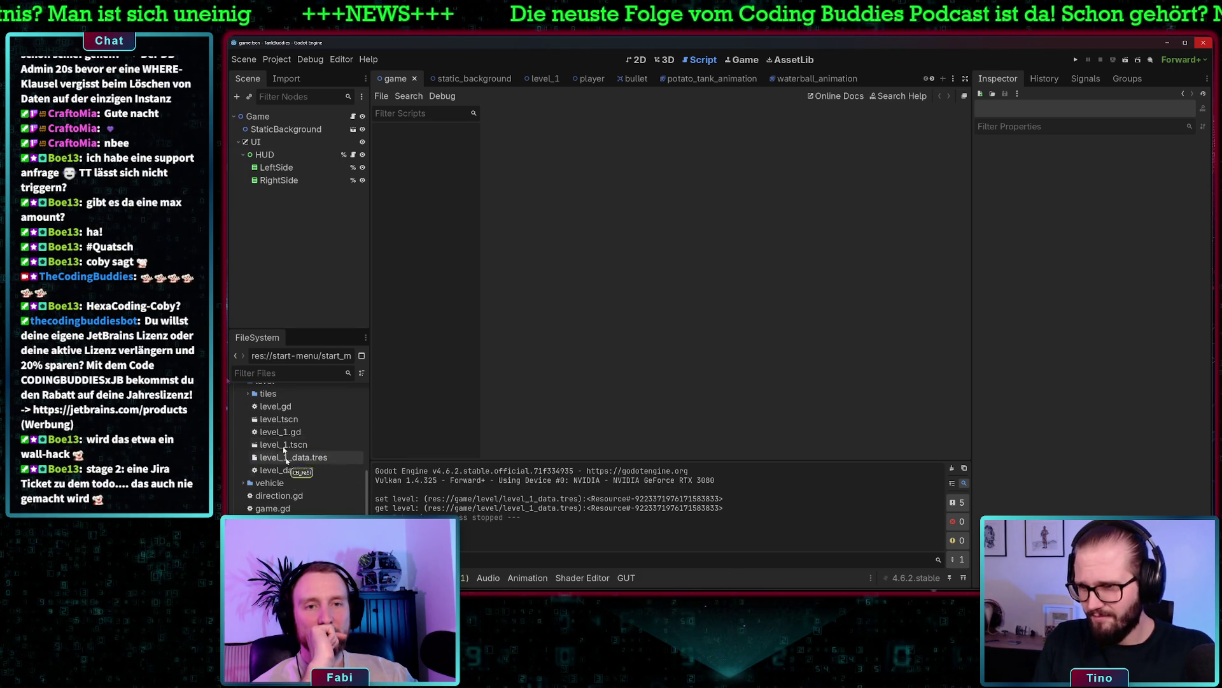
{"action": "double_click", "coordinate": [340, 404]}
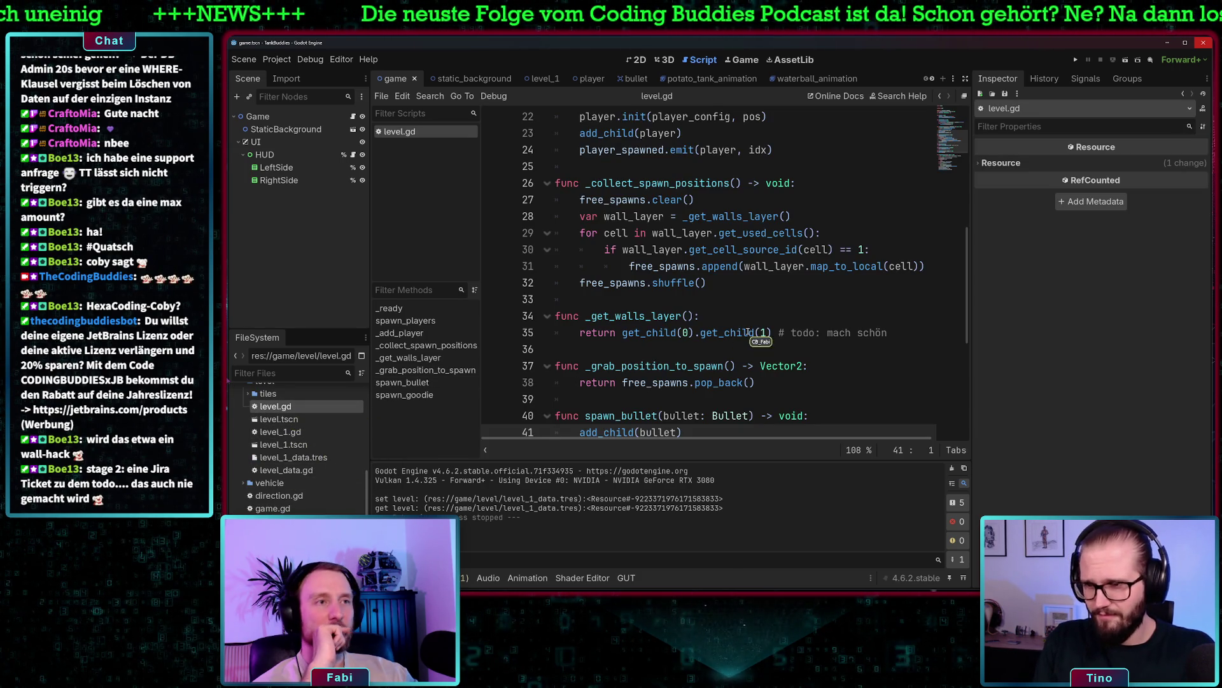
{"action": "scroll", "coordinate": [745, 332], "scroll_direction": "up", "scroll_amount": 7}
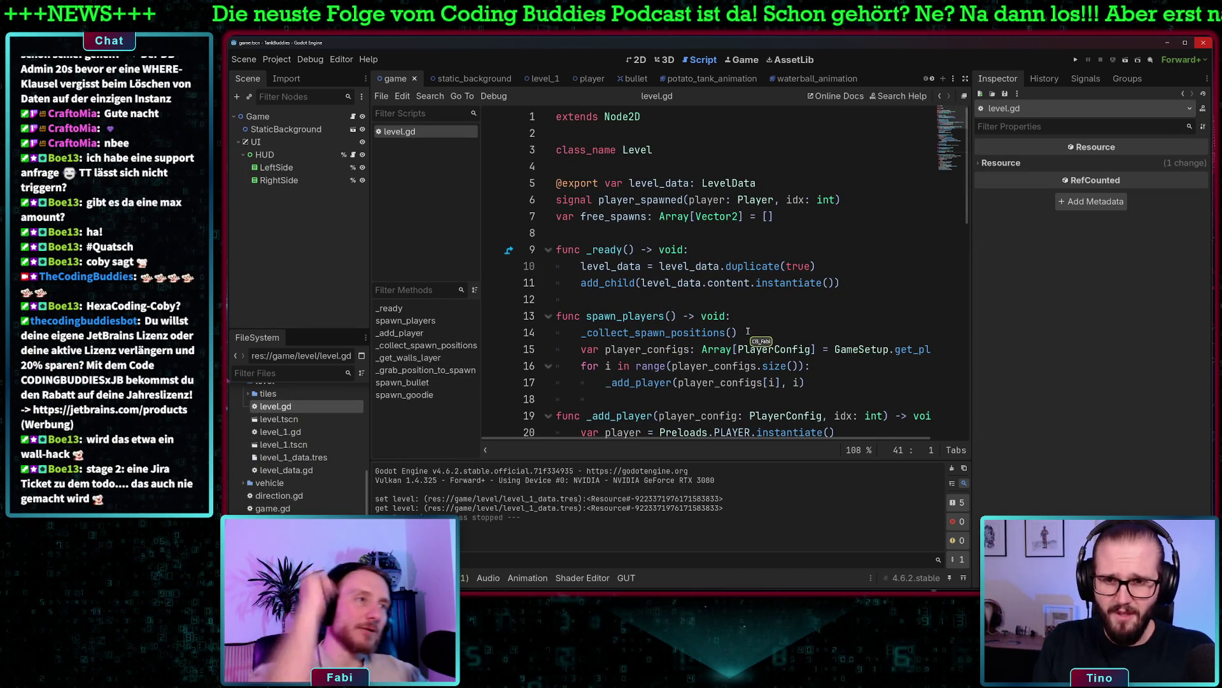